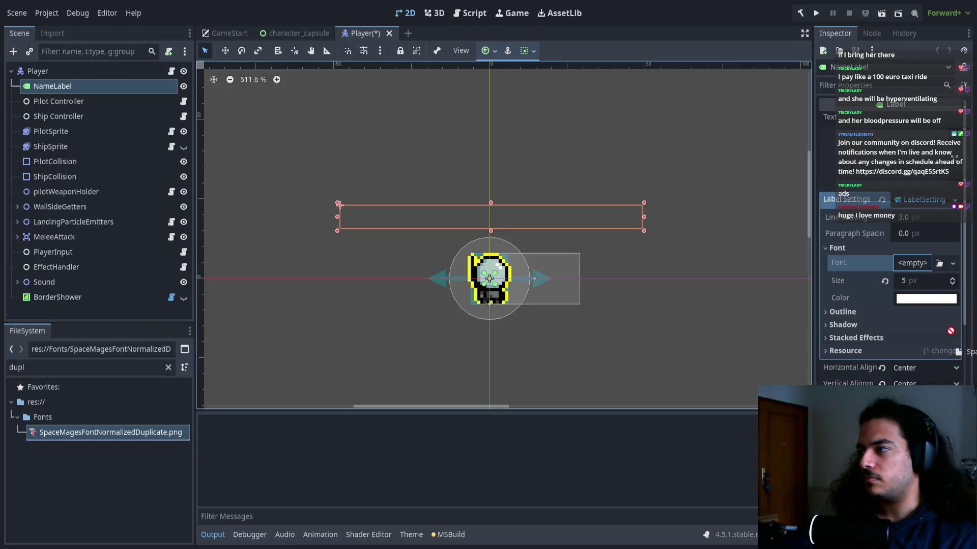
Save Player.tscn, clear the FileSystem filter and select SpaceMagesFontNormalized.png in Fonts.
key(ctrl+s)
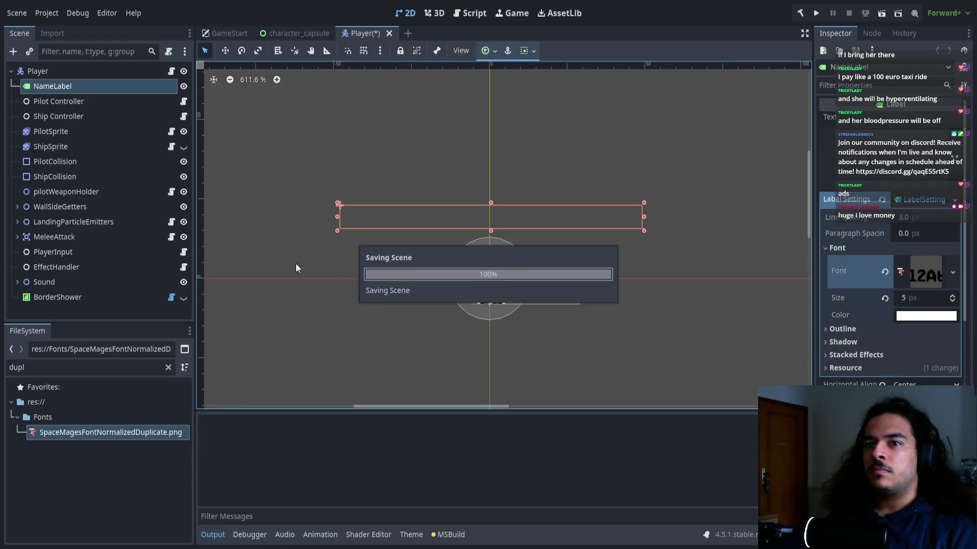
double_click(105, 373)
key(BackSpace)
click(130, 459)
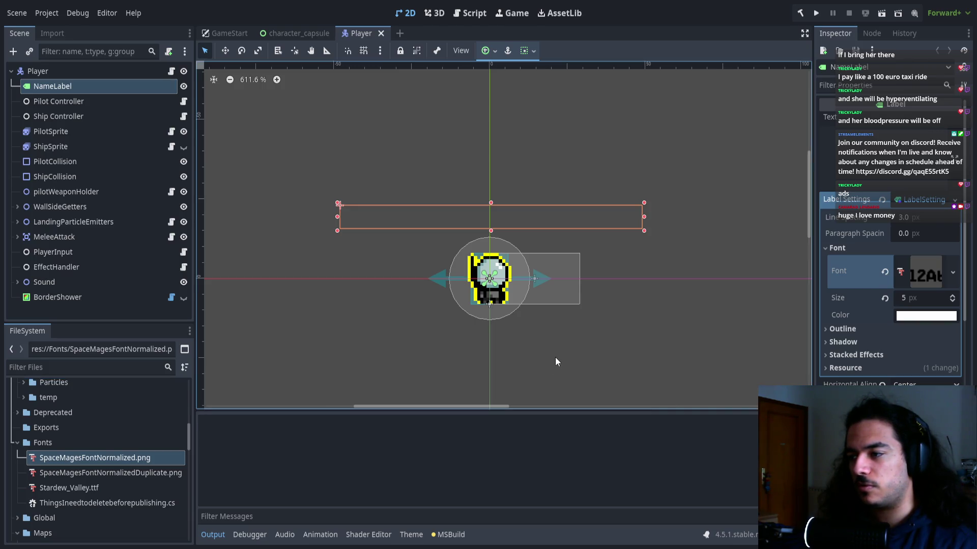
click(93, 364)
Filter the FileSystem for 'scoreHu' and open ScoreHUD.tscn.
text(score)
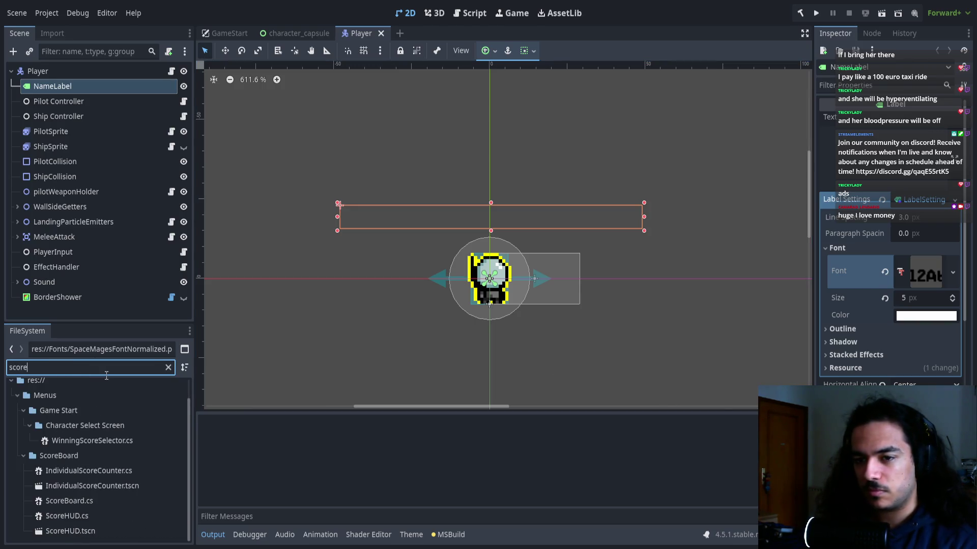
text(Hu)
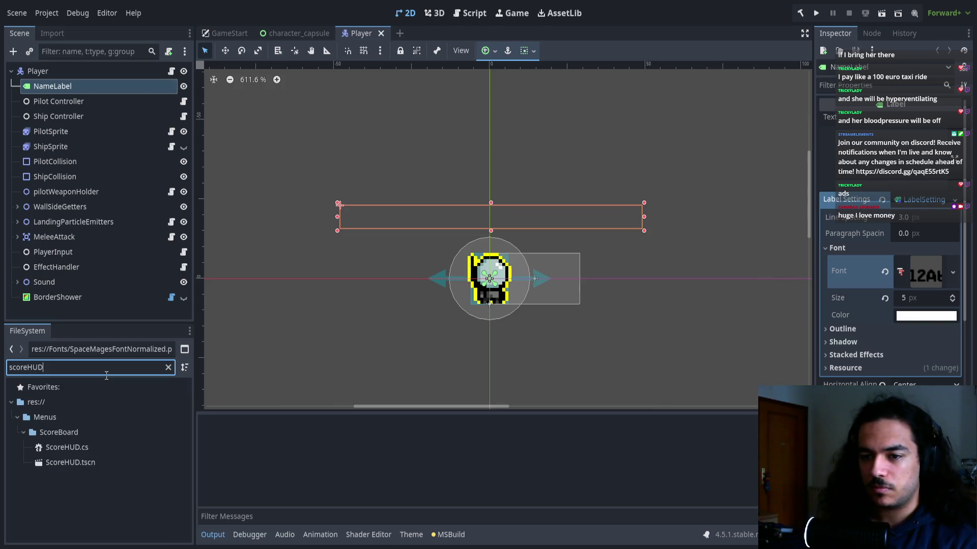
click(109, 460)
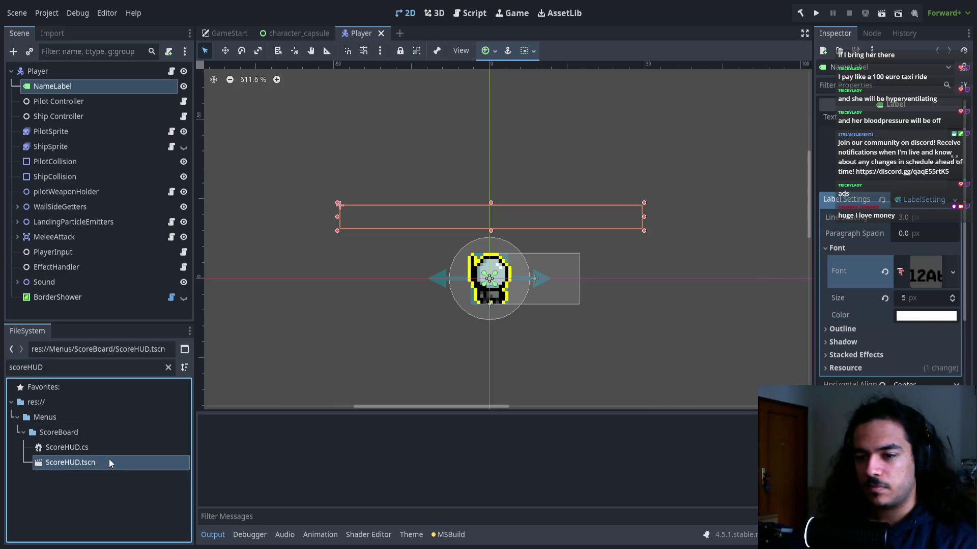
double_click(63, 459)
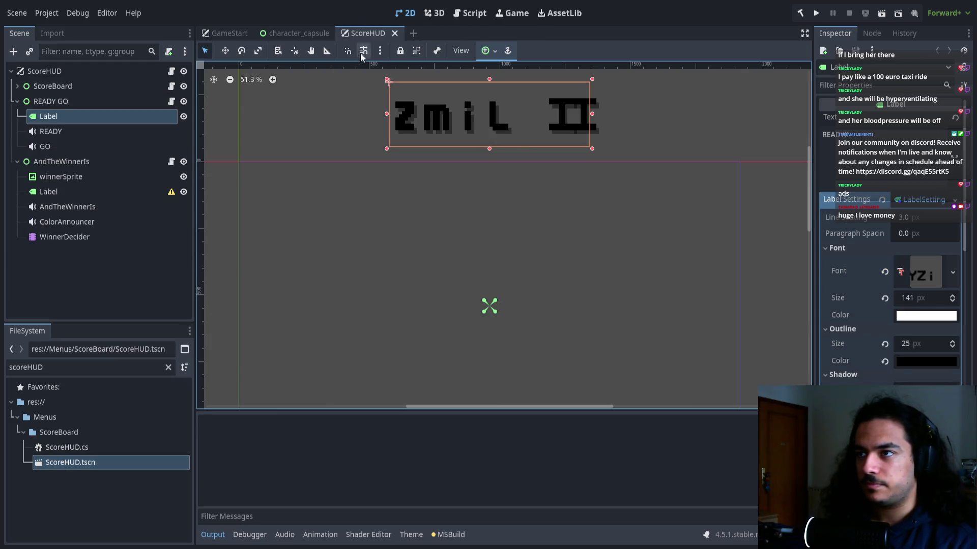
Clear the custom pixel font from the READY GO Label's Label Settings so READY!! uses the default font.
click(84, 87)
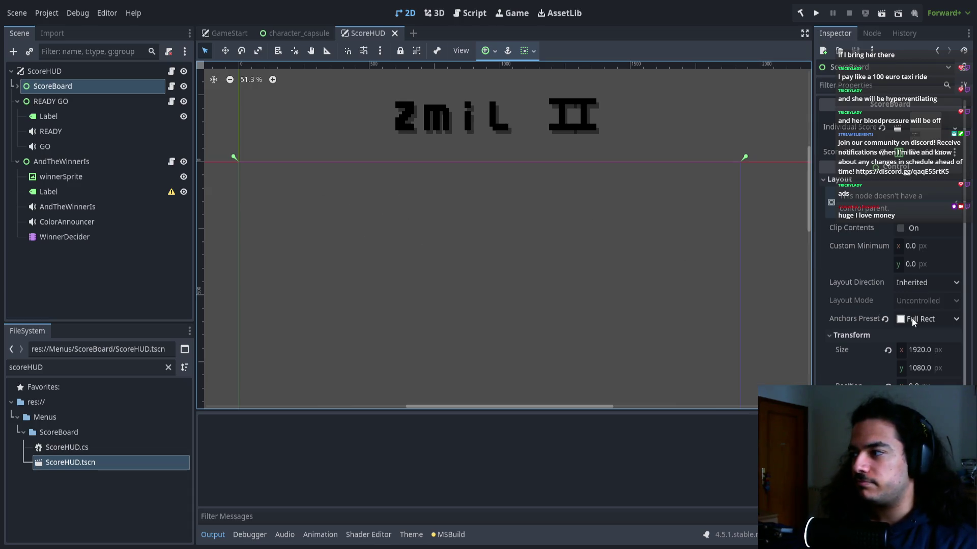
click(95, 102)
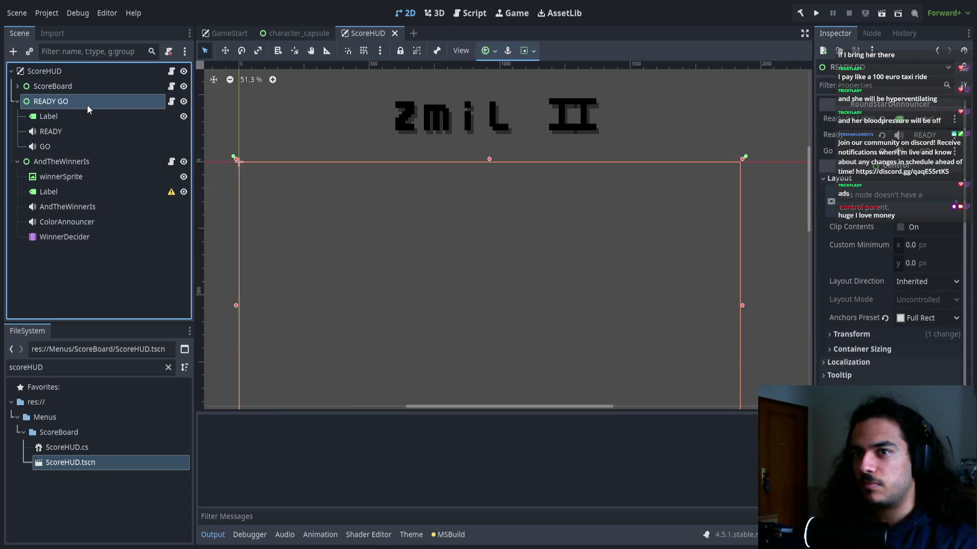
click(75, 115)
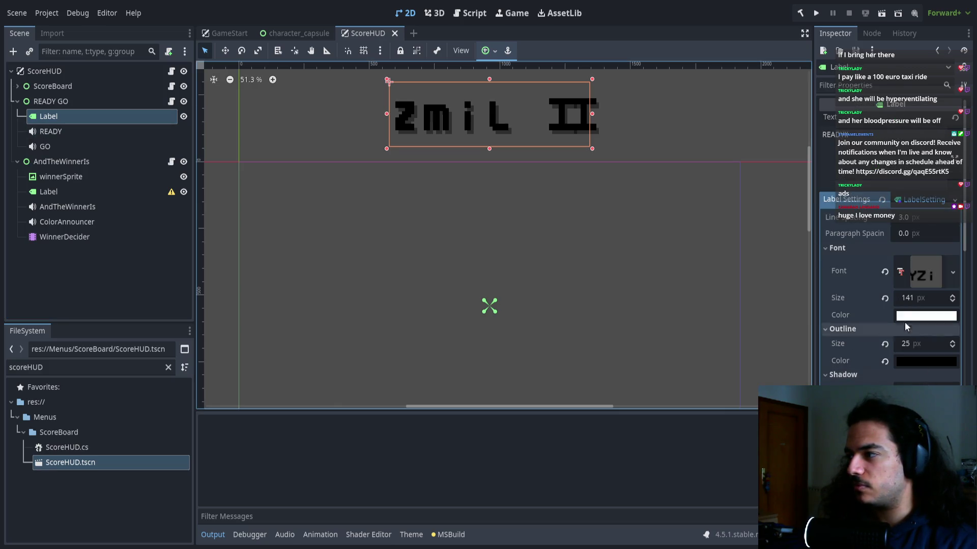
click(885, 272)
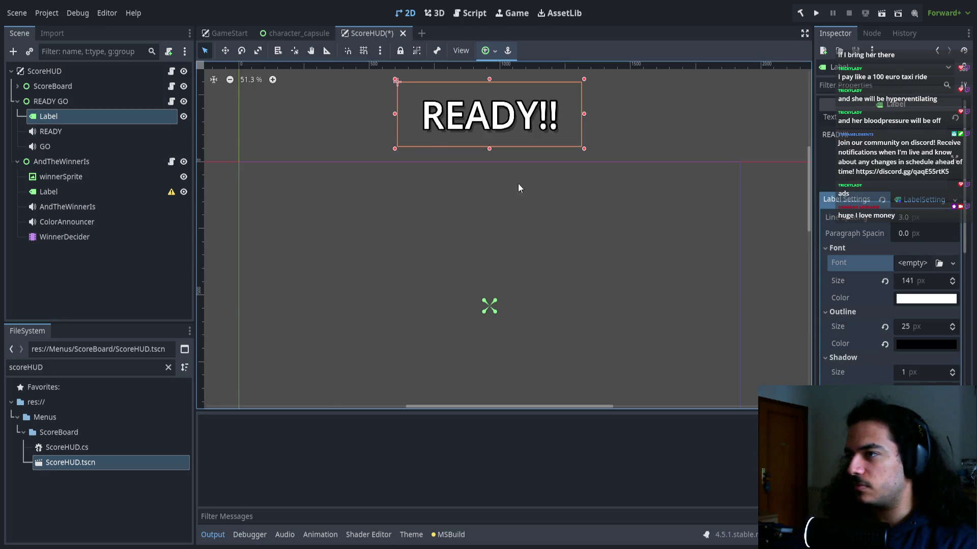
click(882, 200)
key(ctrl+z)
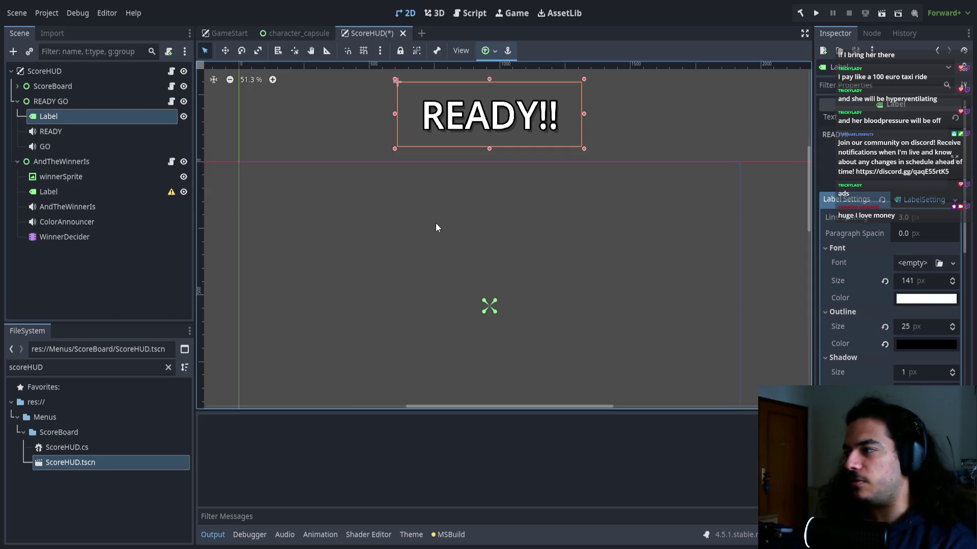
scroll(875, 349, down, 10)
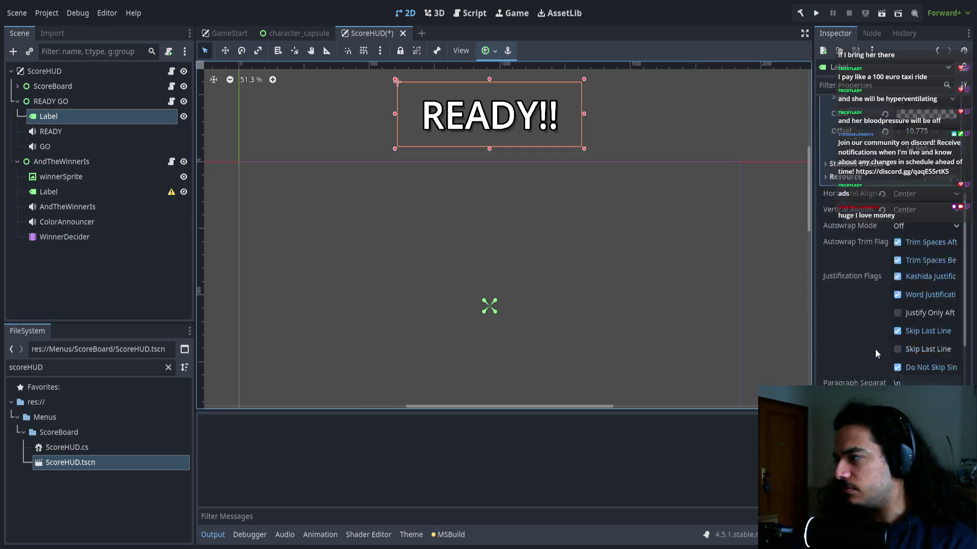
scroll(872, 368, up, 8)
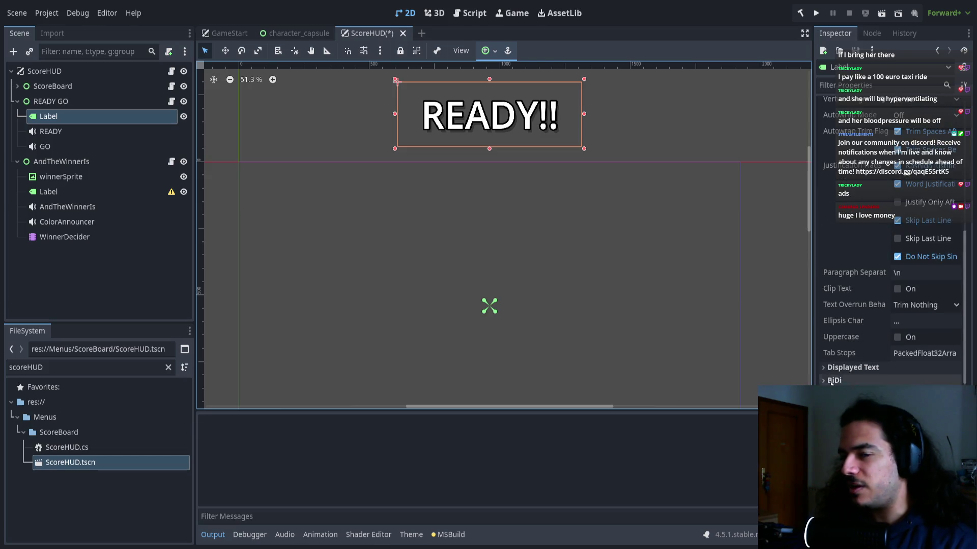
click(96, 102)
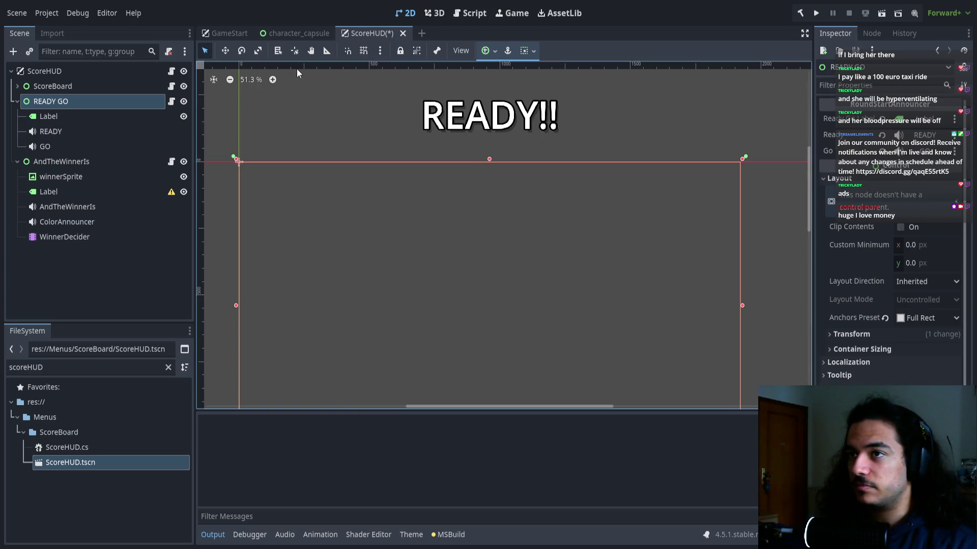
click(296, 36)
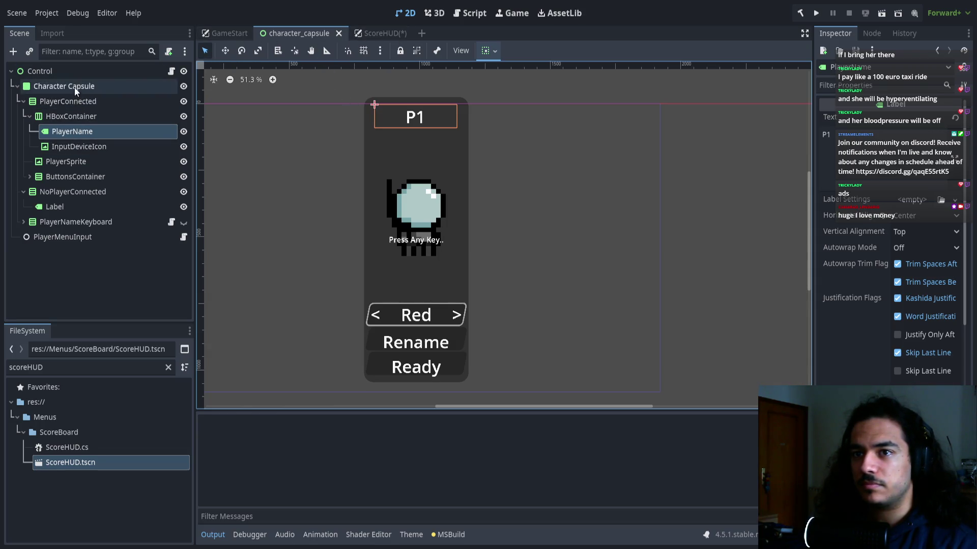
Save the GameStart scene's theme as SpaceMagesThemeResource.tres.
click(216, 38)
click(315, 34)
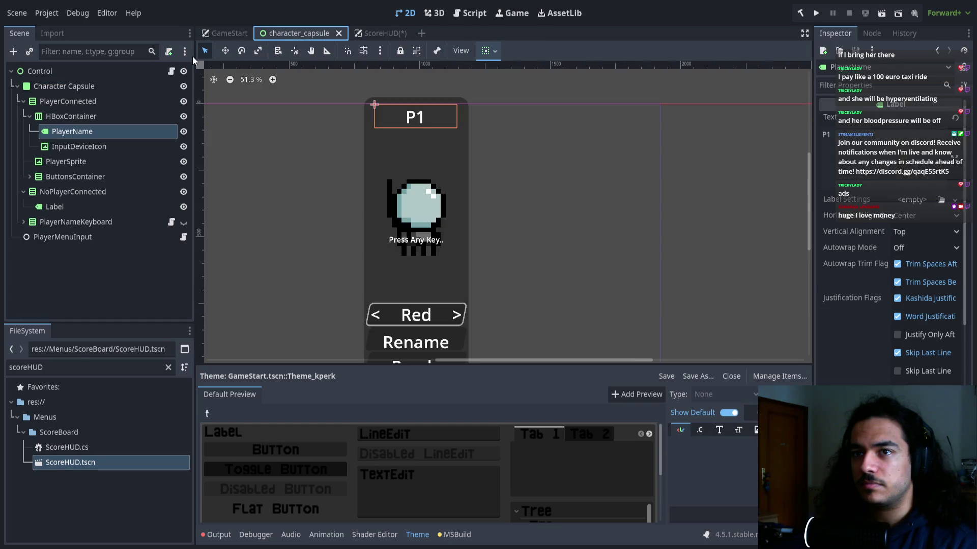
click(88, 72)
click(224, 33)
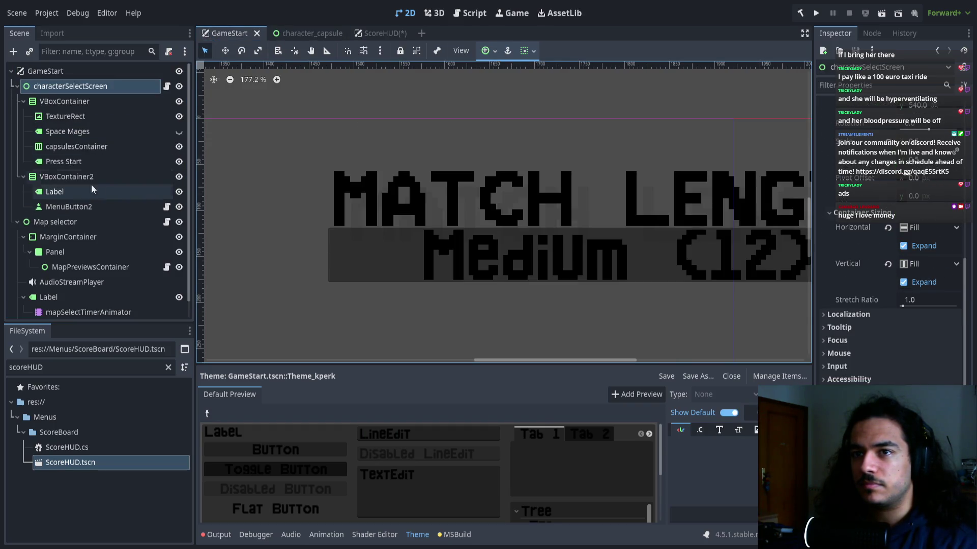
scroll(331, 316, down, 3)
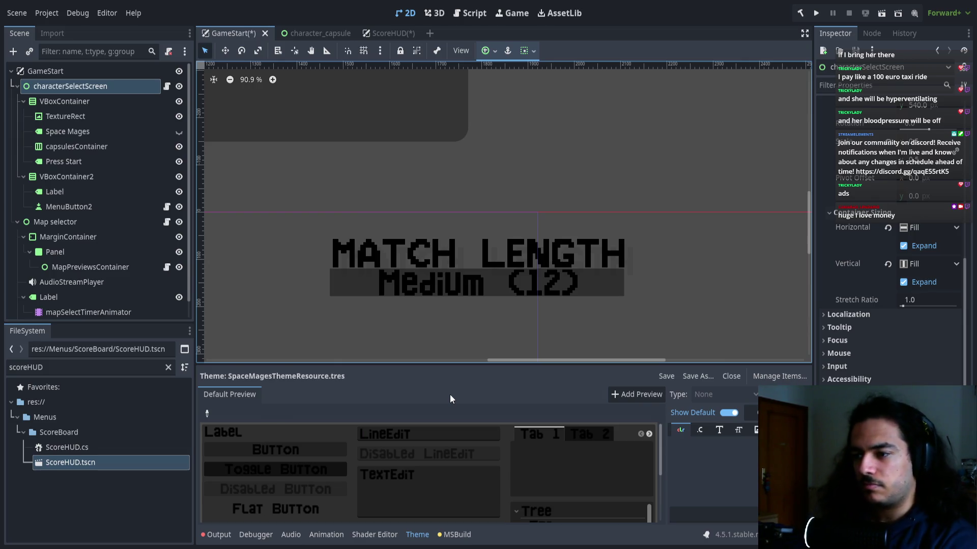
Filter the FileSystem for 'theme' and move SpaceMagesThemeResource.tres from Game Start into Menus.
double_click(96, 367)
text(theme)
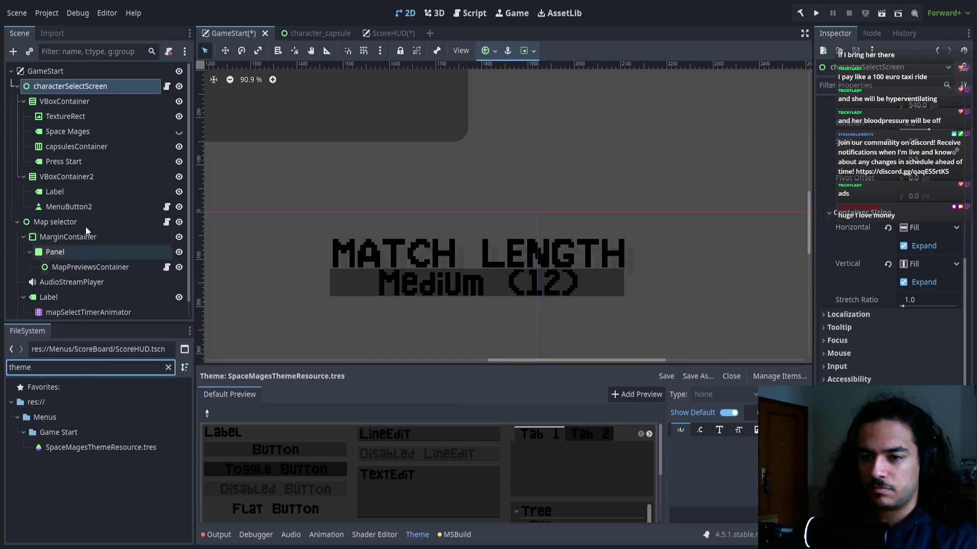
mouse_move(76, 452)
mouse_down()
mouse_move(66, 413)
mouse_move(115, 417)
mouse_up()
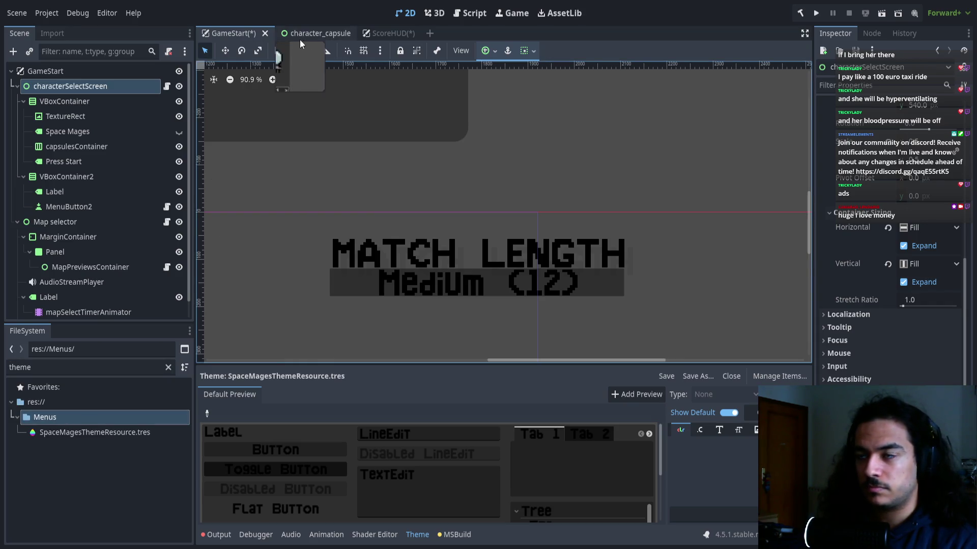
click(379, 33)
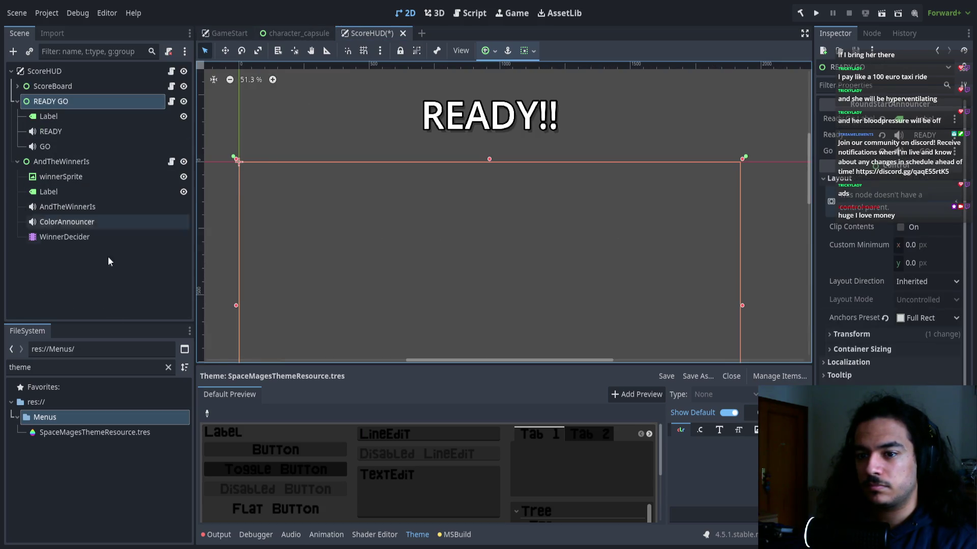
Drag SpaceMagesThemeResource.tres into the Inspector for the ScoreBoard node.
click(112, 432)
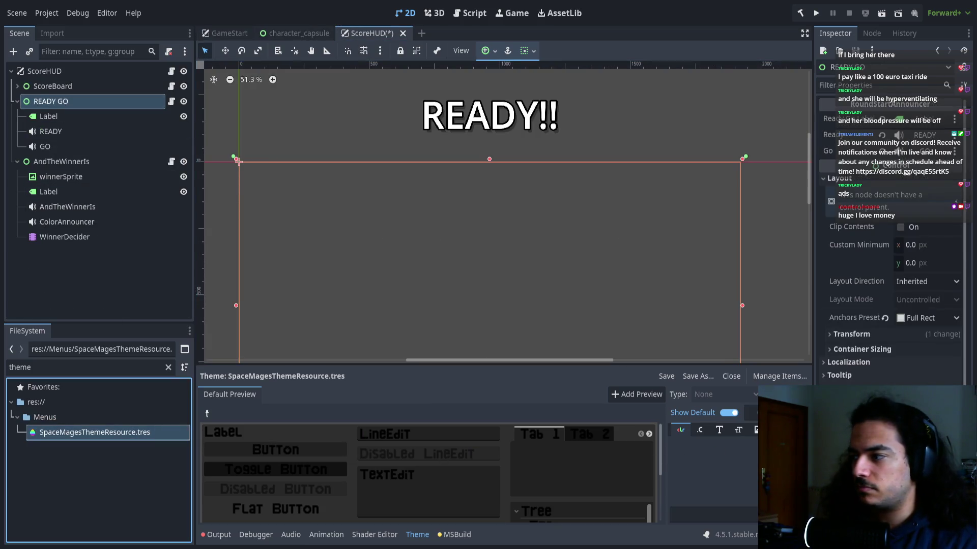
scroll(469, 257, down, 4)
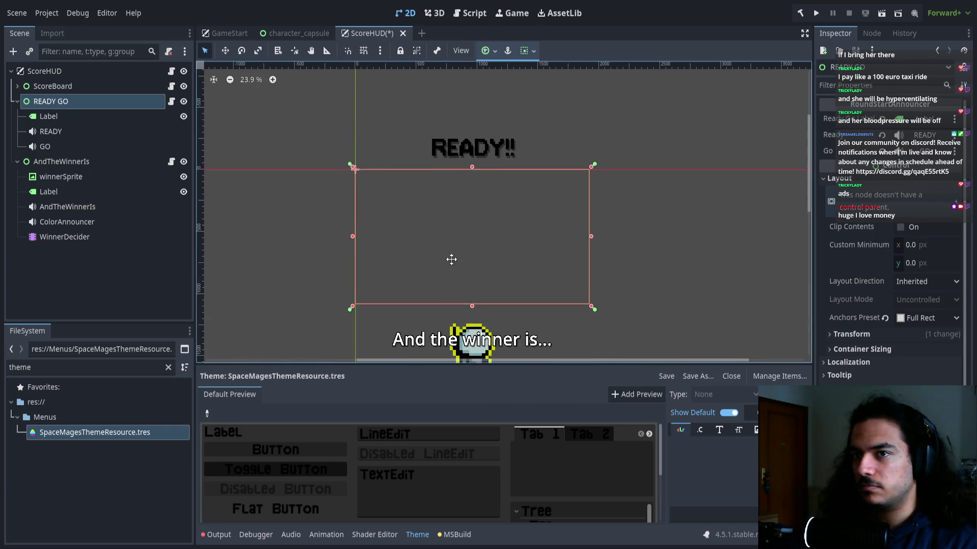
click(76, 86)
mouse_move(72, 436)
mouse_down()
mouse_move(509, 305)
mouse_move(900, 279)
mouse_move(852, 368)
mouse_move(859, 394)
mouse_up()
scroll(517, 299, down, 3)
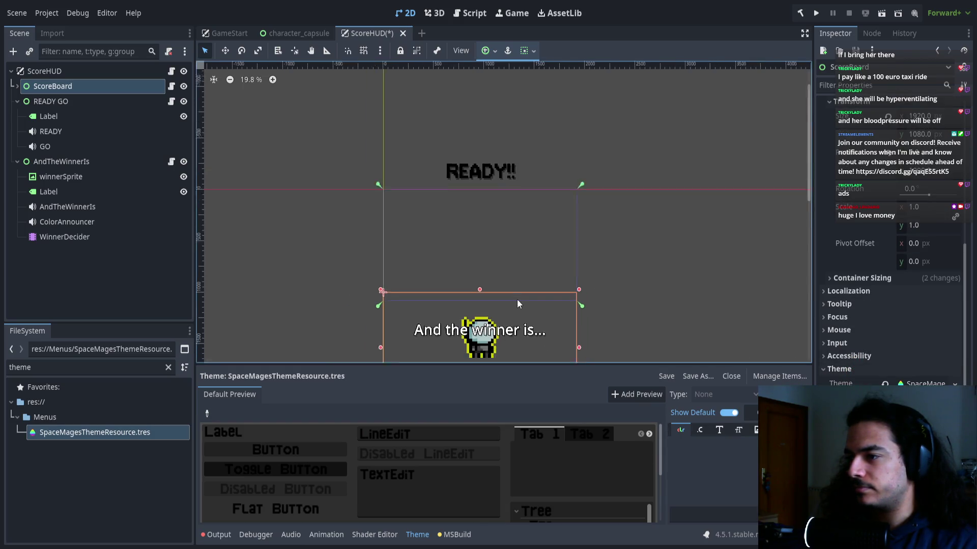
Check the READY GO and AndTheWinnerIs nodes, then save the ScoreHUD scene.
click(59, 105)
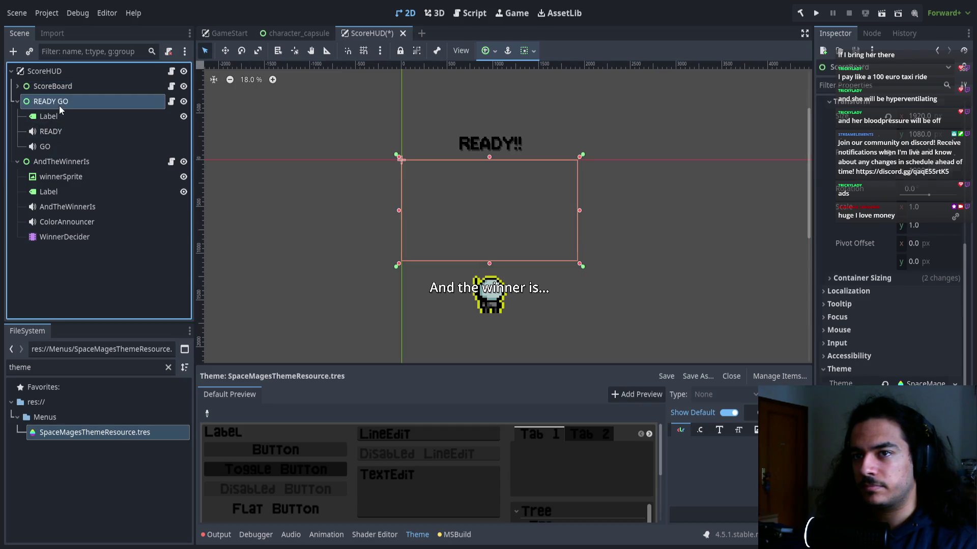
click(64, 88)
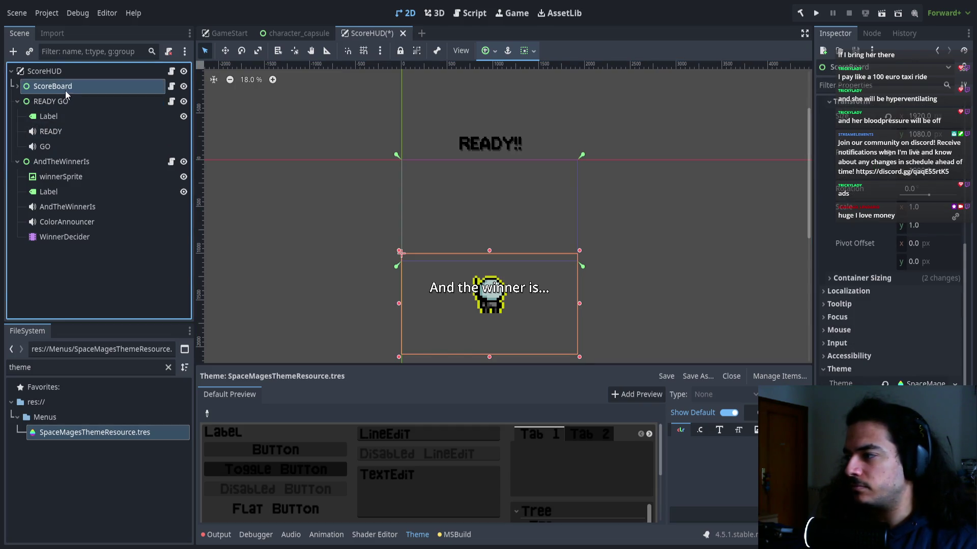
click(63, 96)
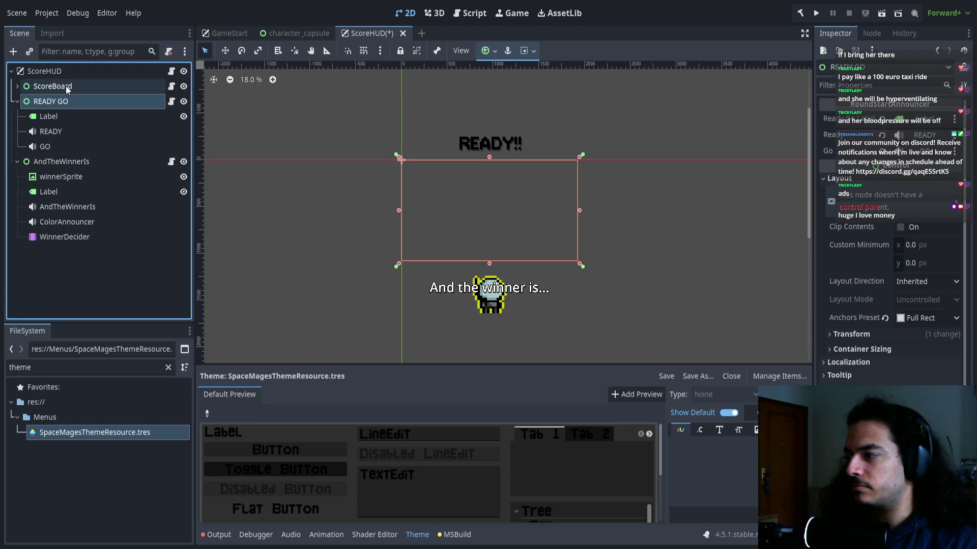
click(65, 86)
click(66, 164)
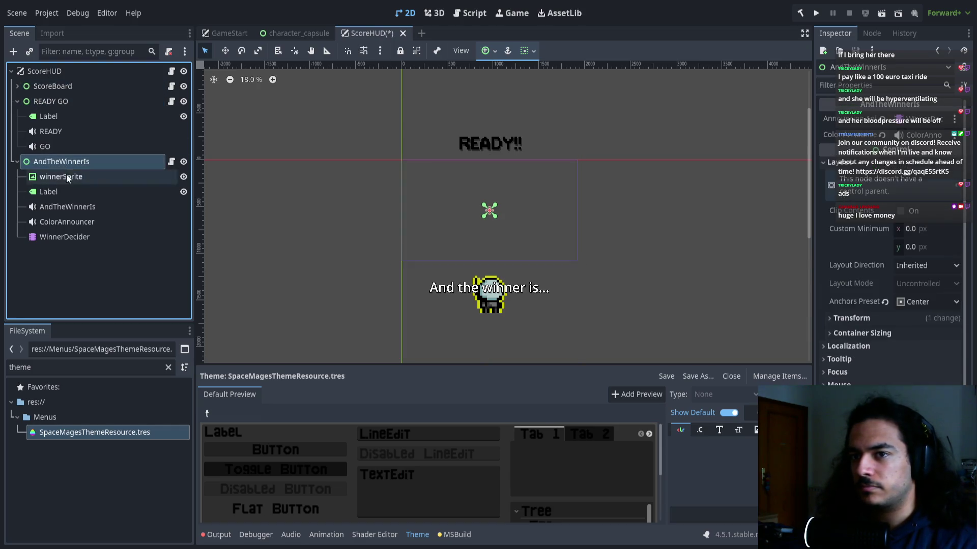
click(83, 437)
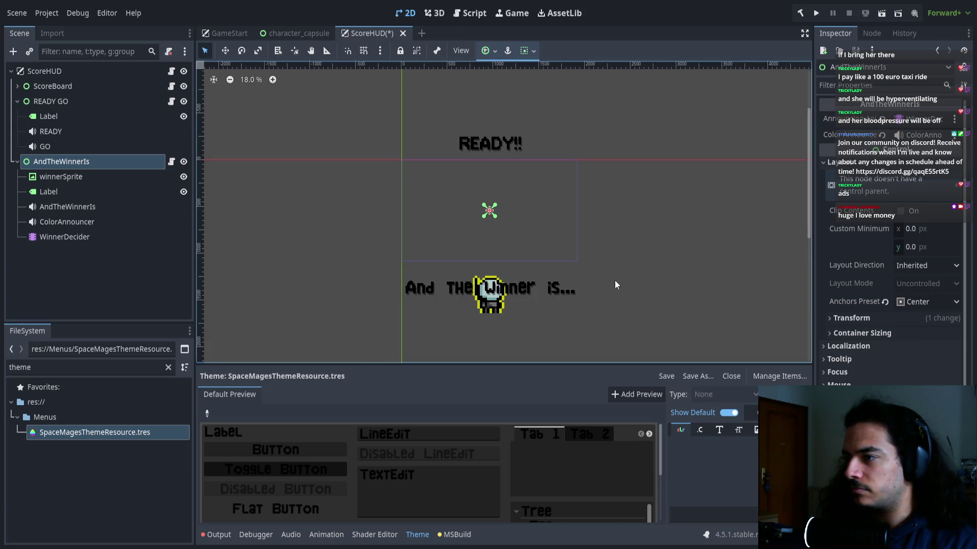
key(ctrl+s)
scroll(535, 290, up, 6)
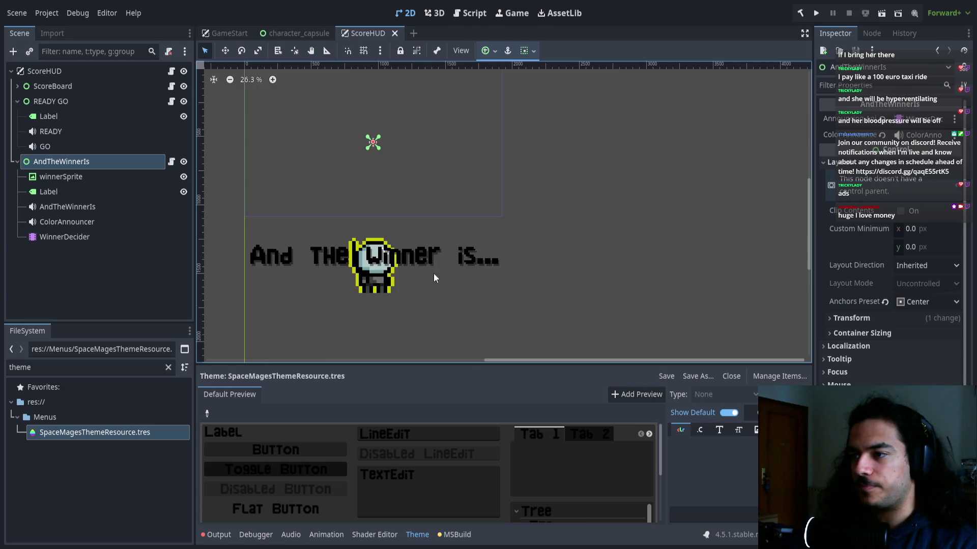
scroll(492, 257, down, 4)
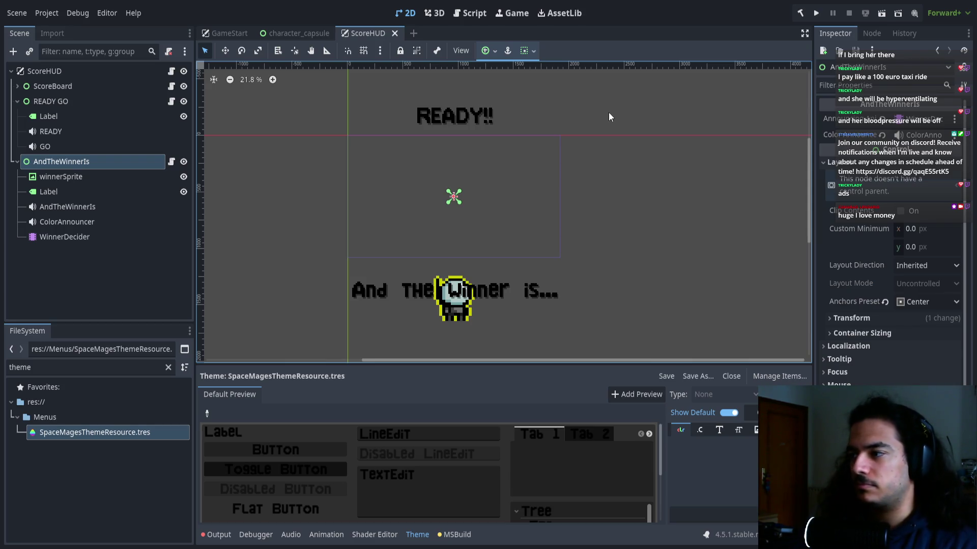
click(339, 300)
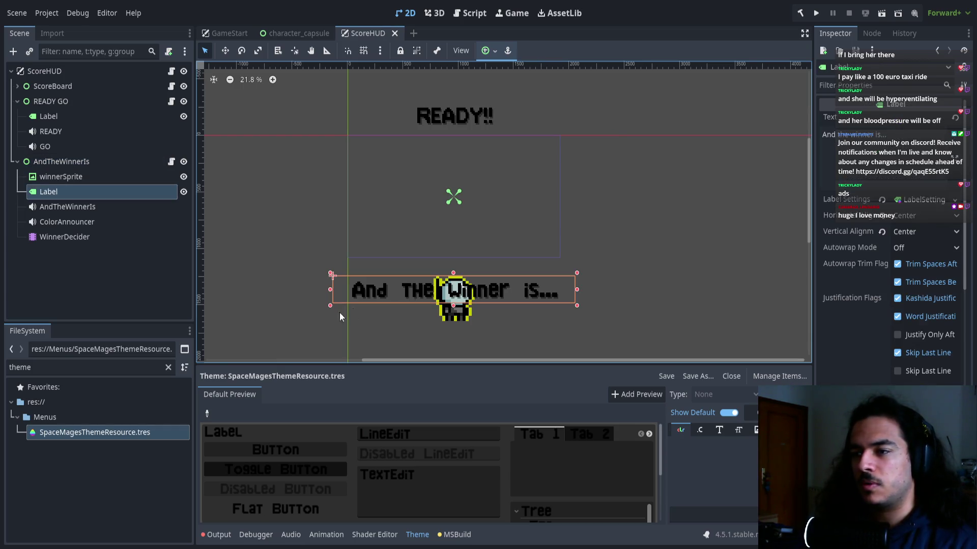
Filter the FileSystem for 'font' and select SpaceMagesFontNormalized.png.
click(167, 367)
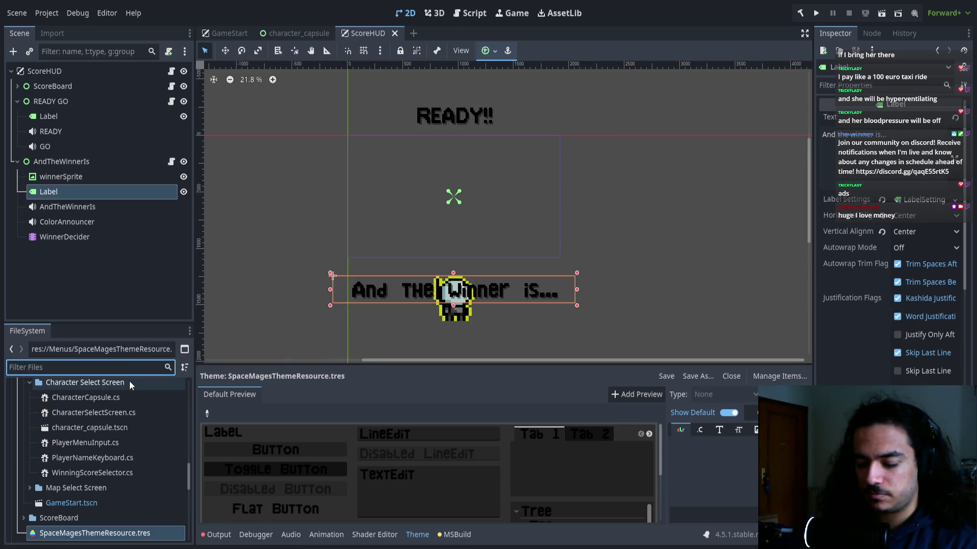
text(fon)
key(BackSpace)
key(BackSpace)
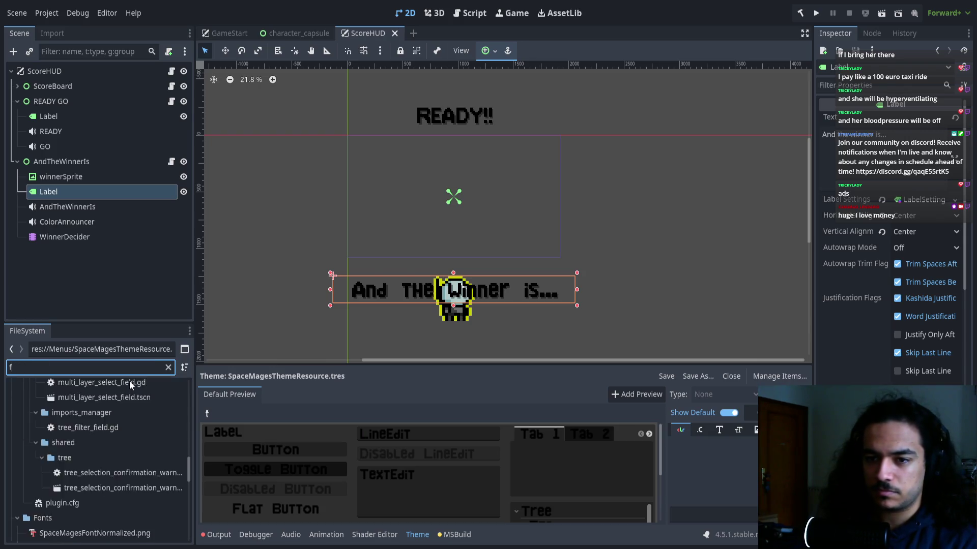
text(ont)
click(142, 432)
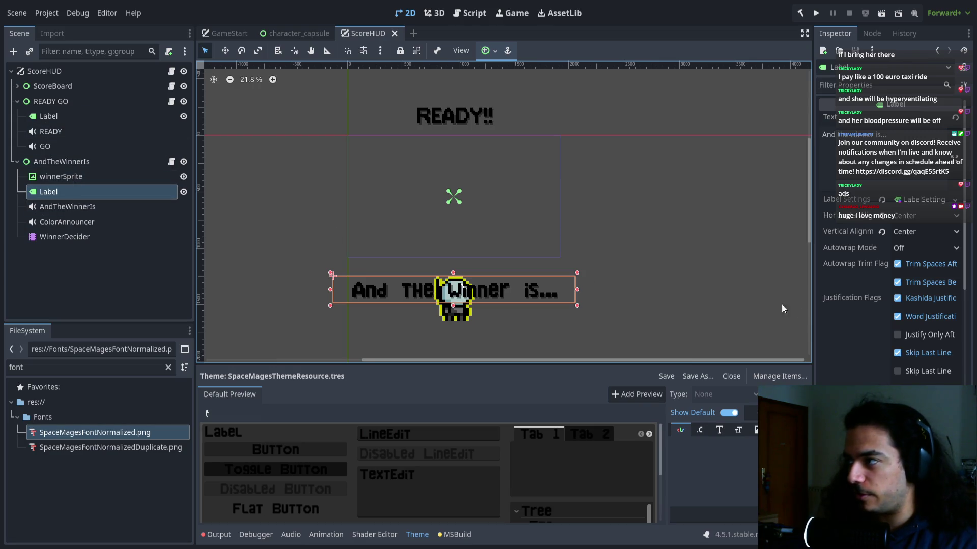
Inspect the winner Label's Theme Overrides, then return to the GameStart scene.
scroll(858, 361, down, 10)
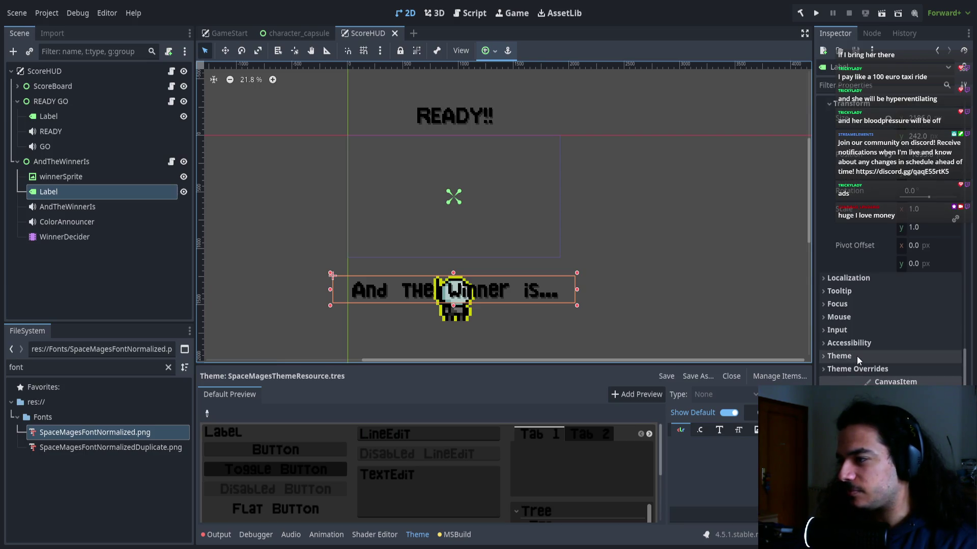
scroll(539, 250, up, 3)
scroll(539, 249, down, 5)
scroll(501, 230, up, 3)
click(912, 370)
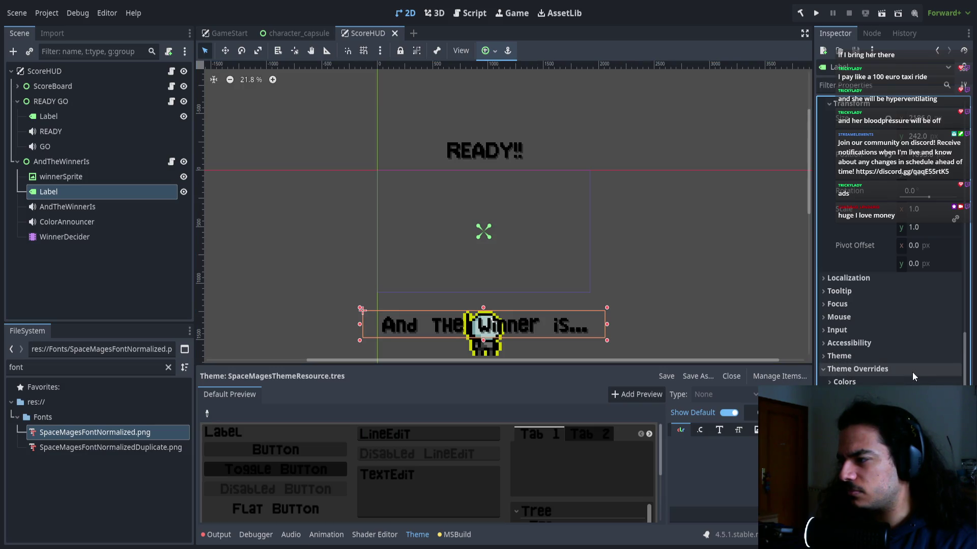
click(911, 372)
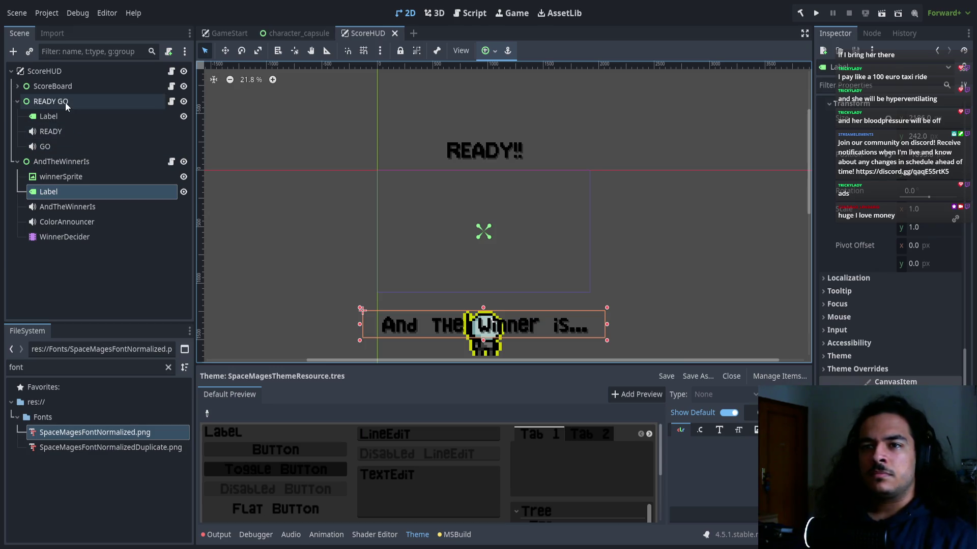
click(223, 34)
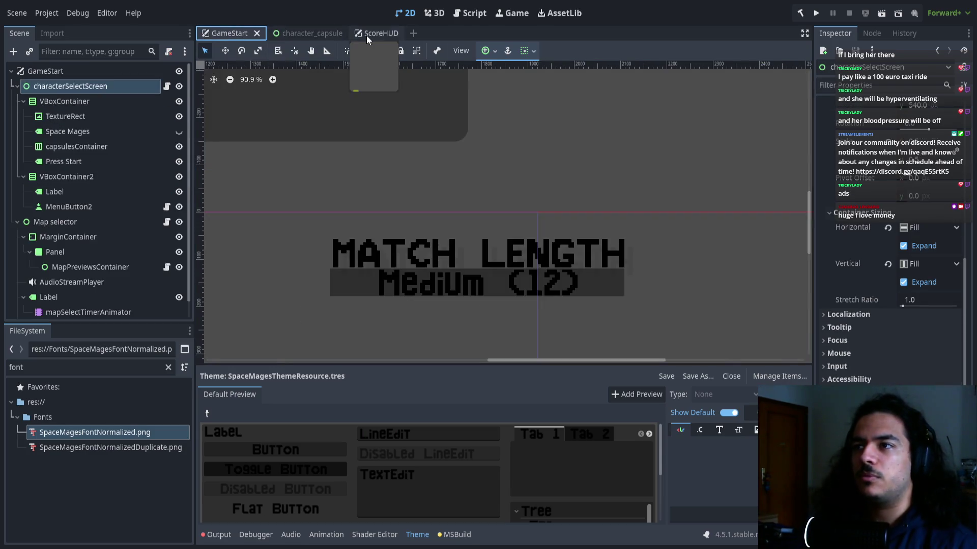
Filter the FileSystem for 'ingame', open InGameMenu.tscn and select ButtonsContainer.
click(368, 34)
double_click(62, 371)
text(ingame)
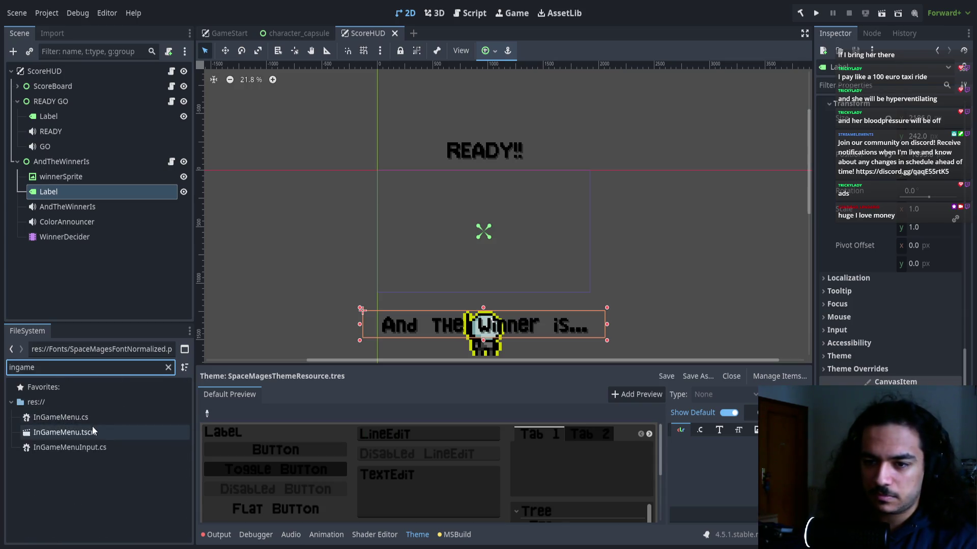
double_click(92, 431)
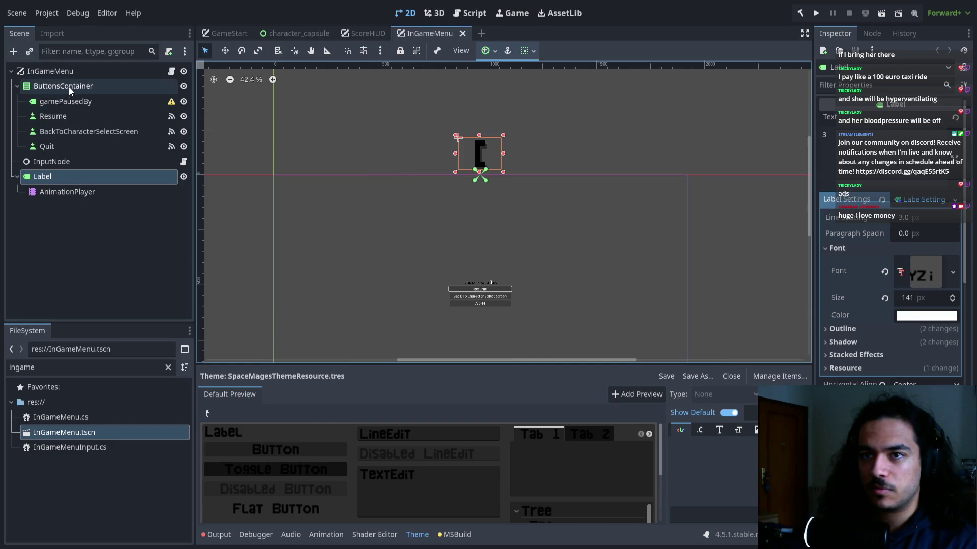
click(69, 85)
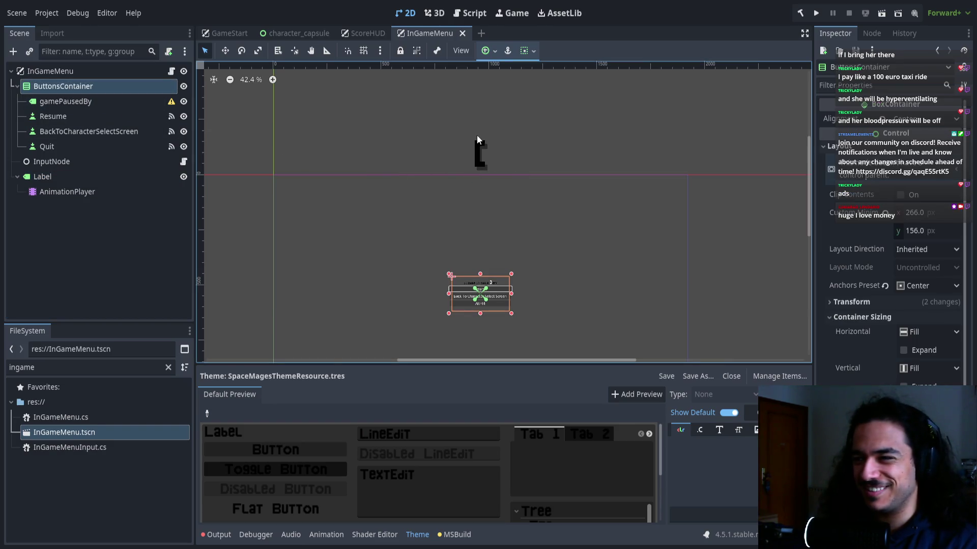
click(890, 239)
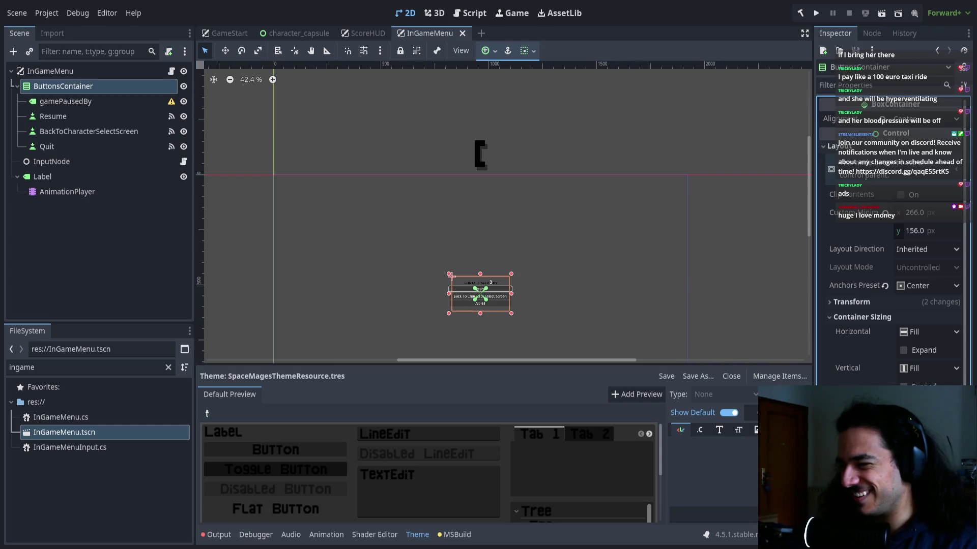
Drag SpaceMagesThemeResource.tres onto ButtonsContainer's Theme property in the Inspector.
scroll(890, 239, down, 5)
click(847, 339)
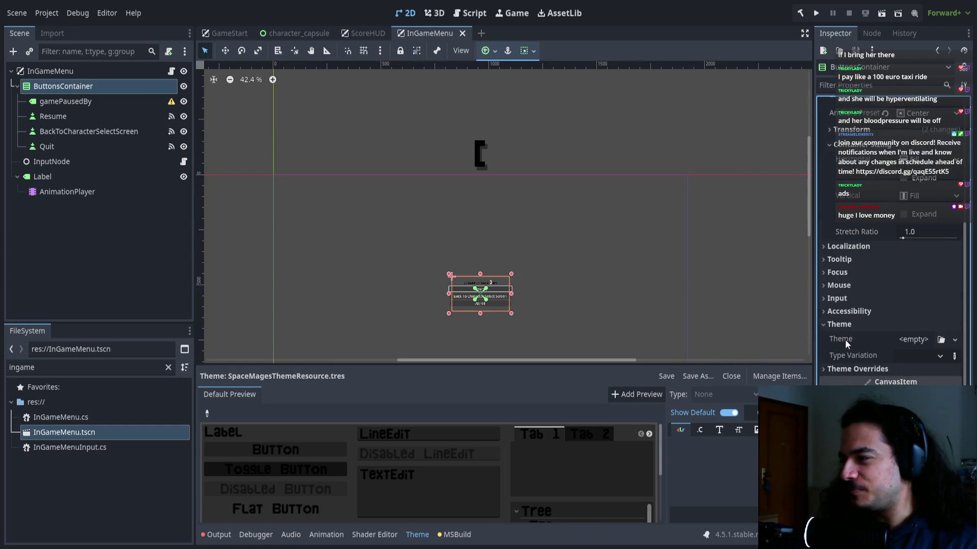
double_click(82, 367)
text(theme)
mouse_move(94, 433)
mouse_down()
mouse_move(938, 337)
mouse_move(918, 345)
mouse_up()
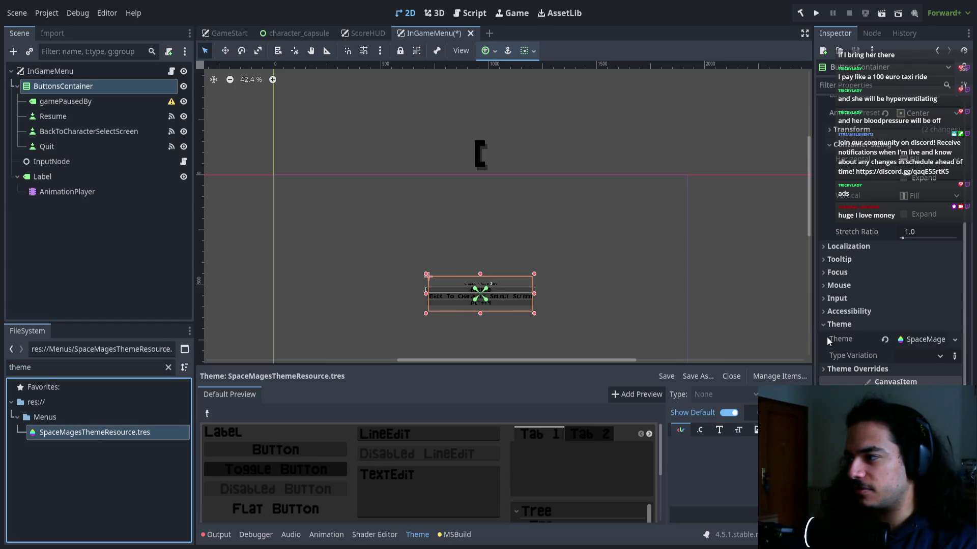
click(857, 369)
click(856, 373)
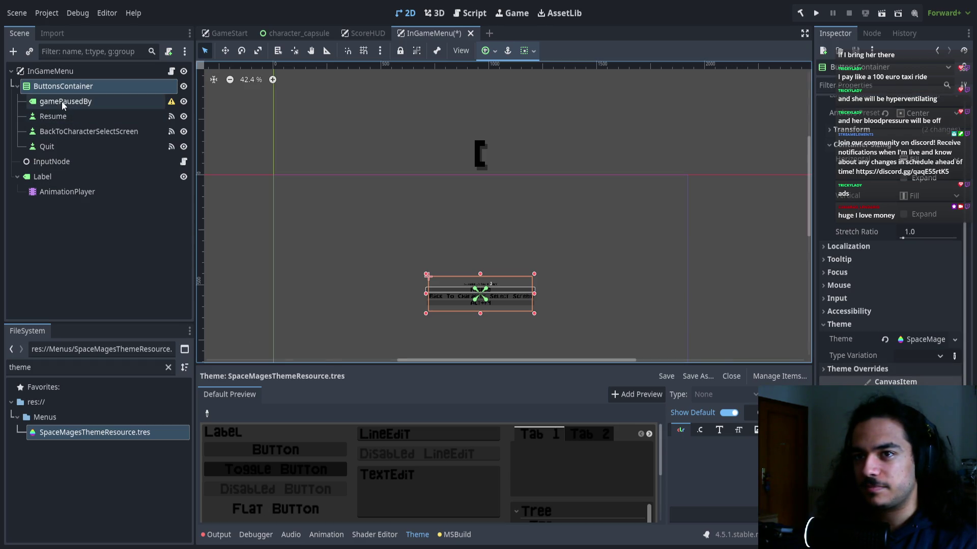
click(42, 177)
click(88, 437)
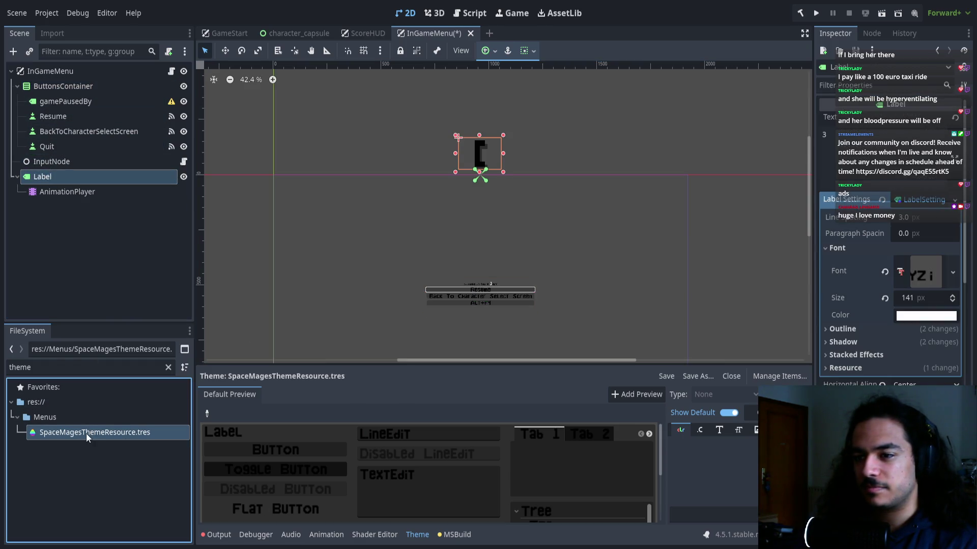
Assign the SpaceMages theme resource to the countdown Label's Theme property.
scroll(952, 375, down, 10)
drag(916, 389, 910, 372)
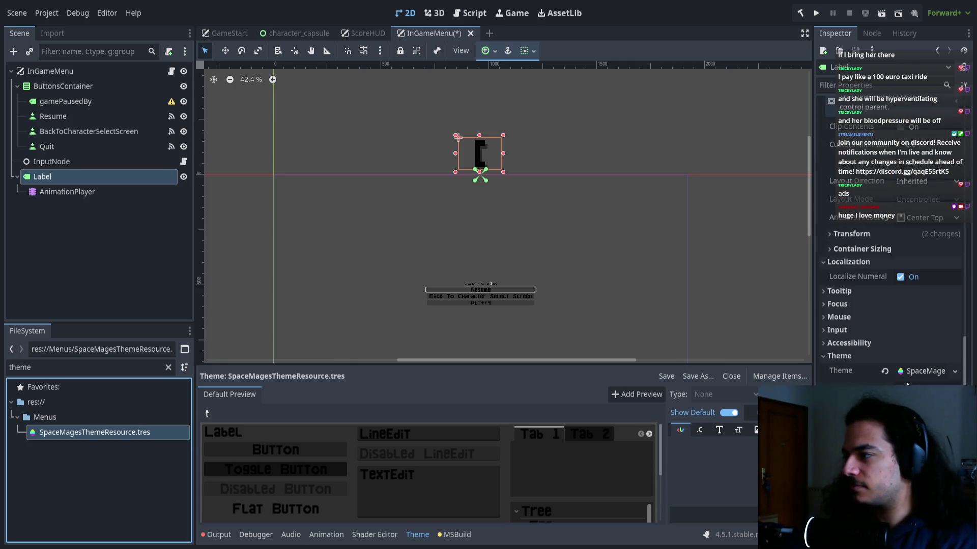
scroll(874, 351, up, 5)
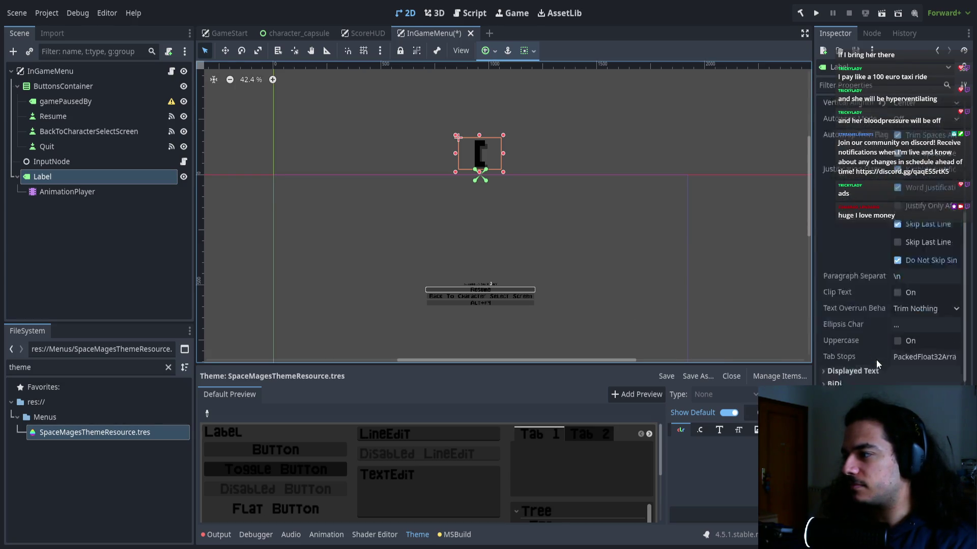
scroll(876, 359, down, 5)
click(856, 350)
click(857, 352)
scroll(870, 350, up, 5)
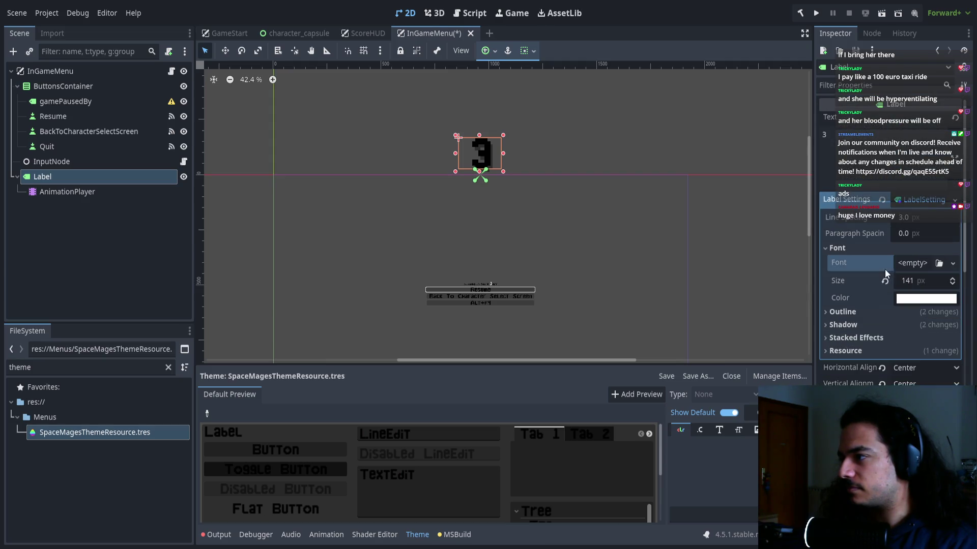
scroll(547, 182, up, 6)
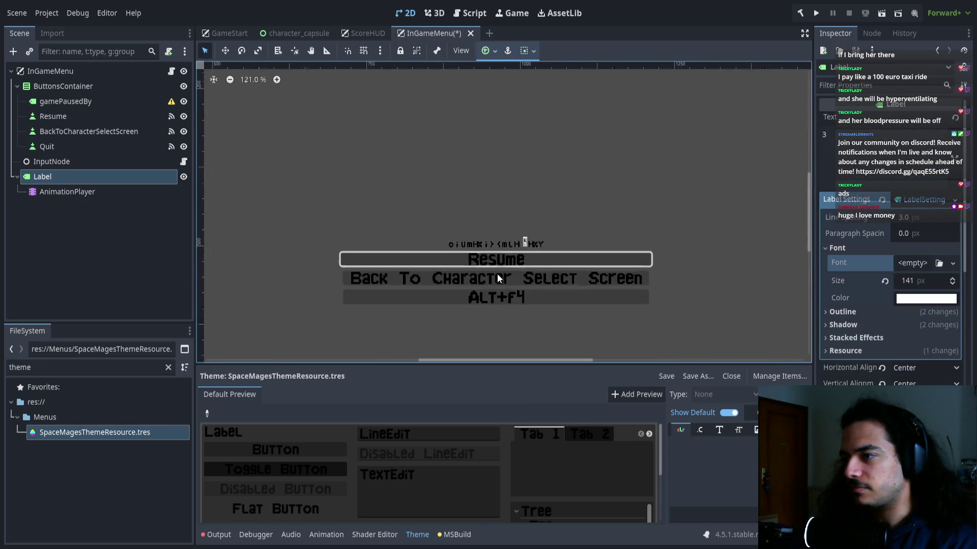
scroll(498, 277, up, 2)
Adjust the gamePausedBy label's Label Settings font so 'GAME PAUSED by P1' renders cleanly.
click(321, 231)
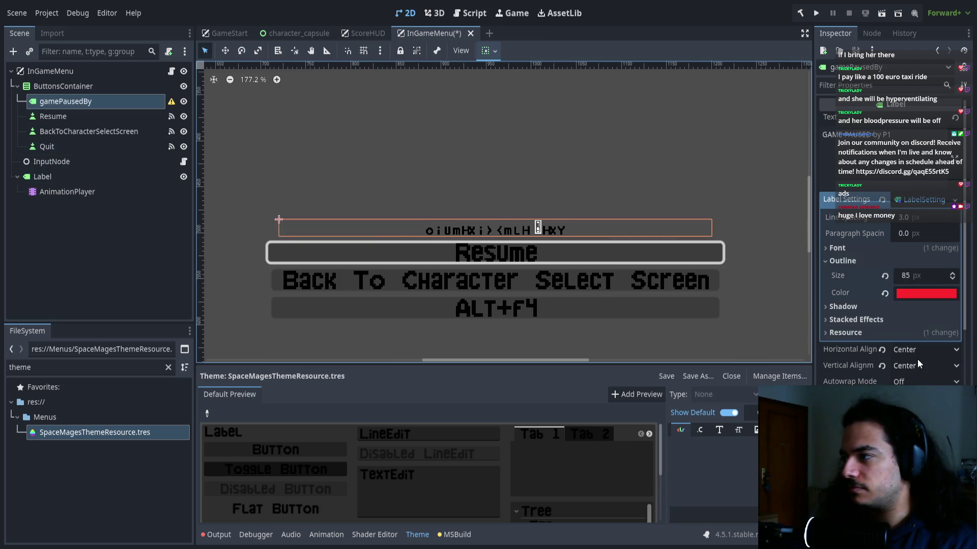
click(924, 200)
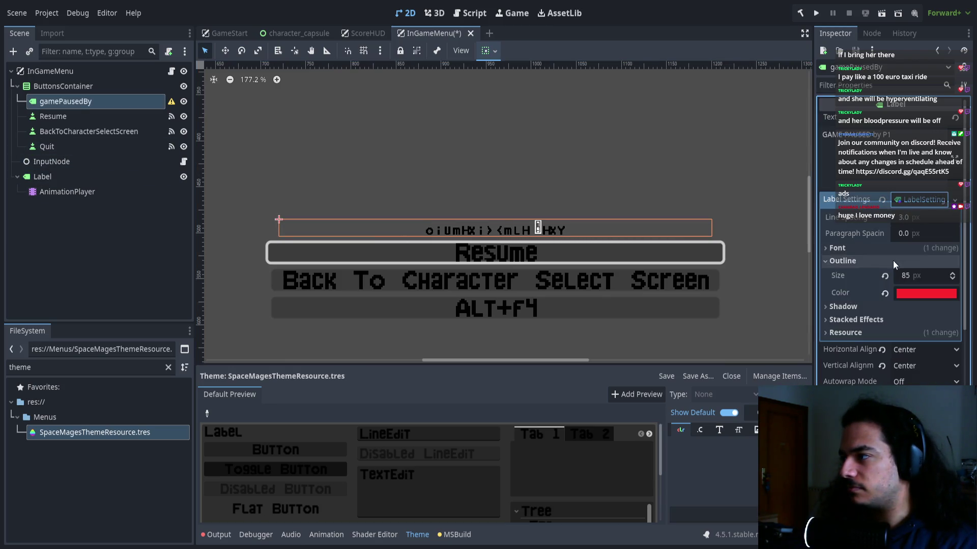
click(892, 247)
scroll(917, 216, down, 5)
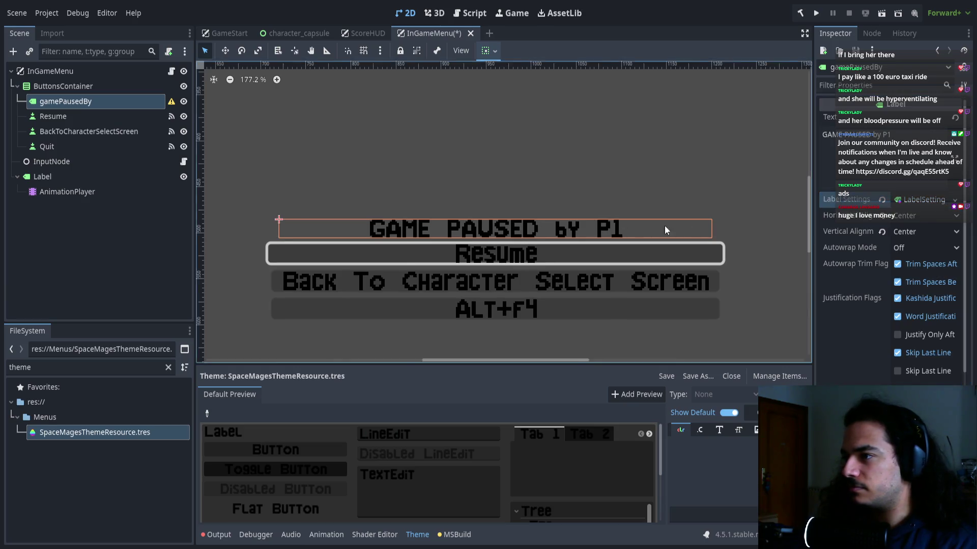
scroll(532, 231, down, 7)
scroll(516, 246, up, 5)
scroll(516, 246, up, 1)
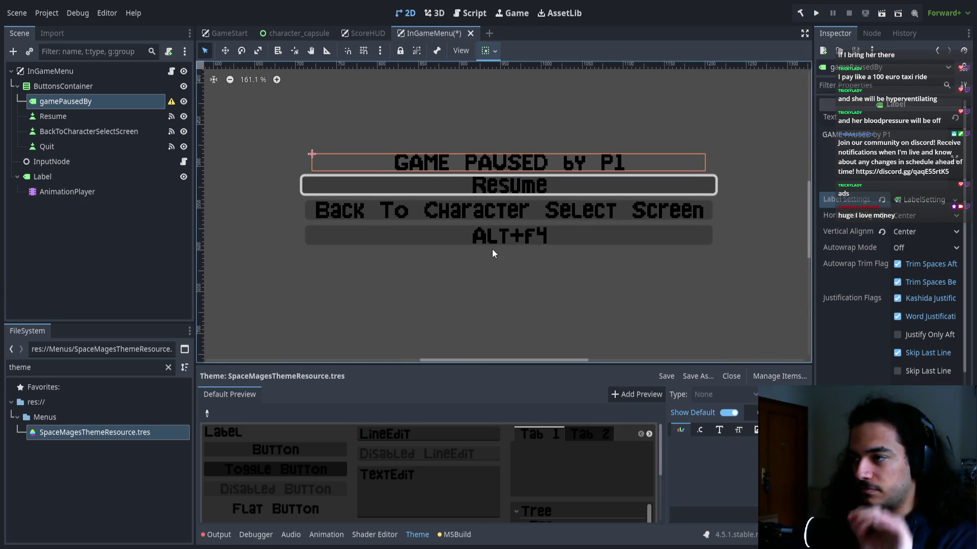
scroll(489, 251, up, 1)
scroll(471, 248, down, 4)
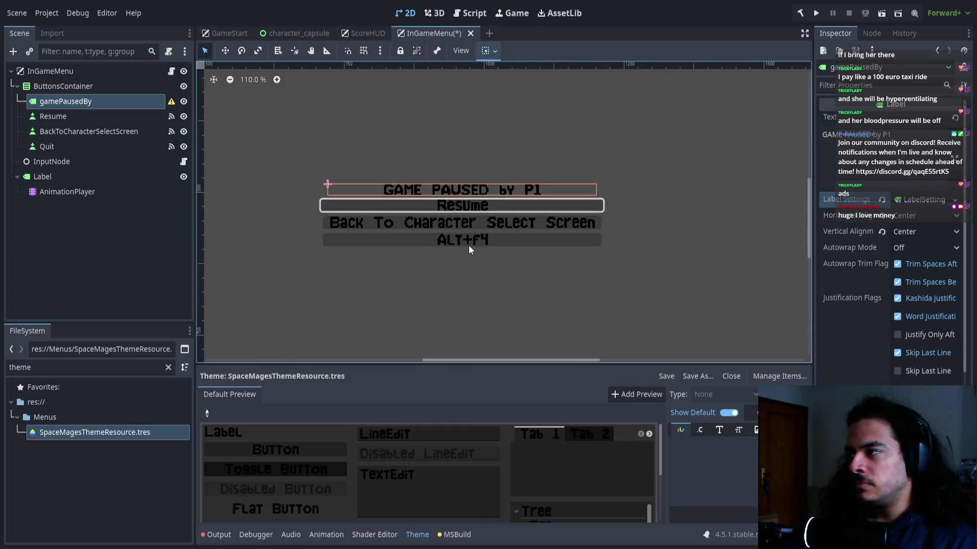
click(477, 209)
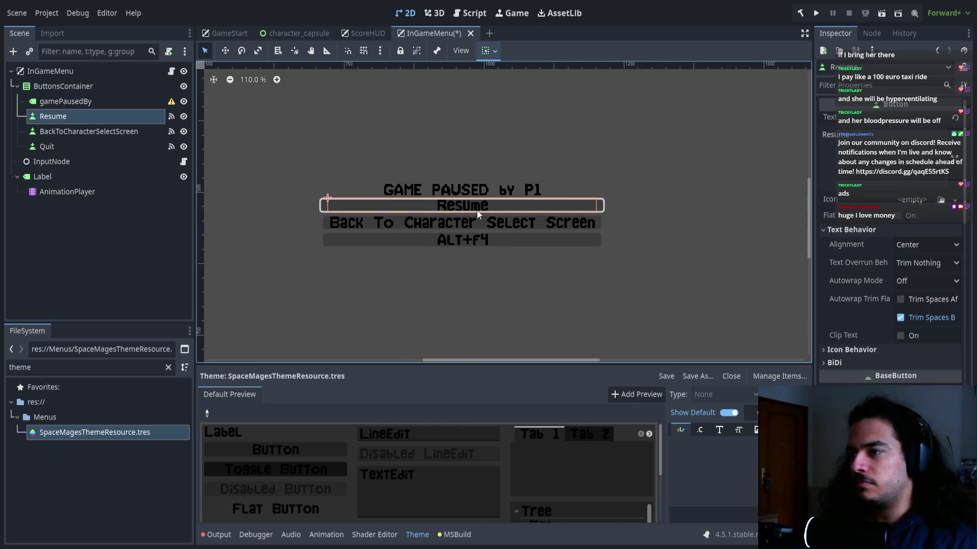
Zoom and pan over the pause menu's pixel-font labels, then launch Aseprite for the font sheet.
scroll(477, 210, up, 18)
scroll(425, 215, left, 2)
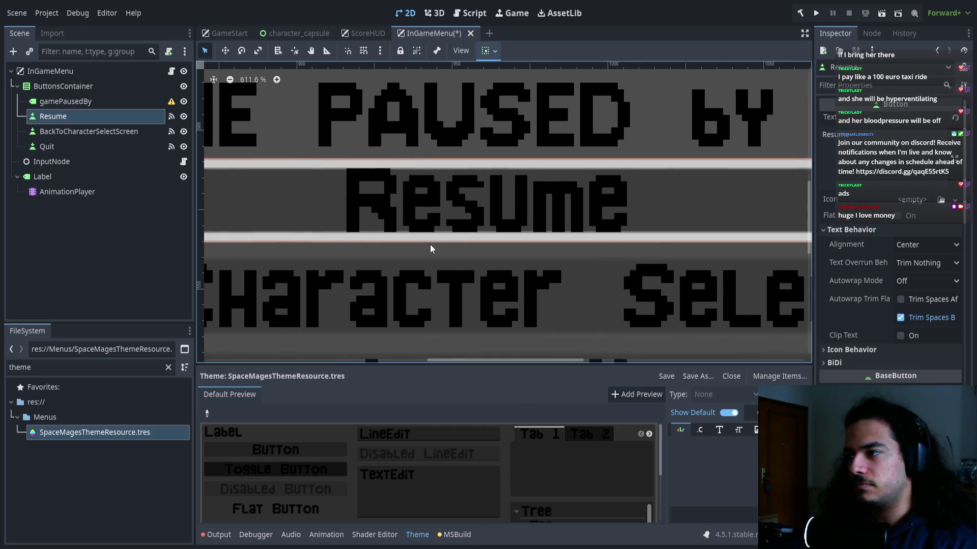
scroll(542, 193, up, 5)
scroll(563, 161, down, 13)
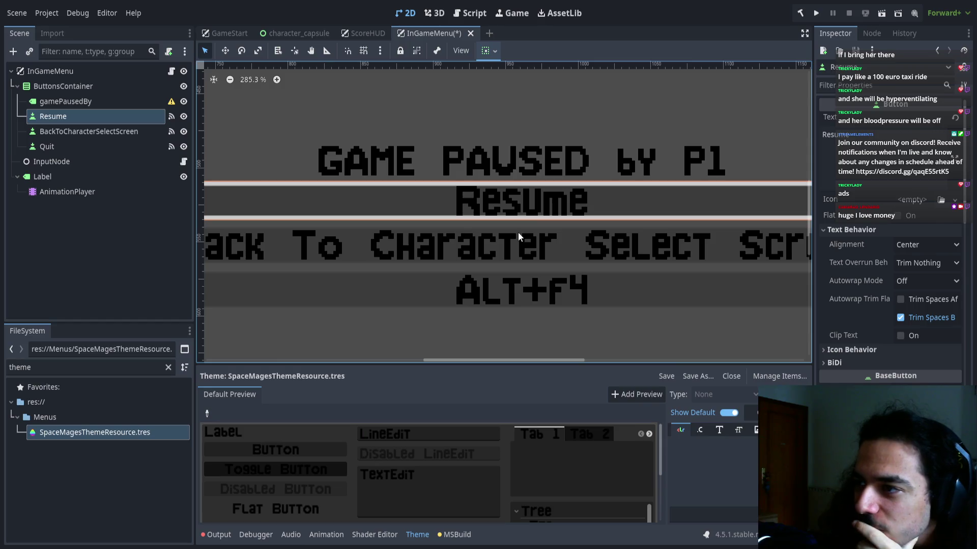
scroll(495, 270, left, 3)
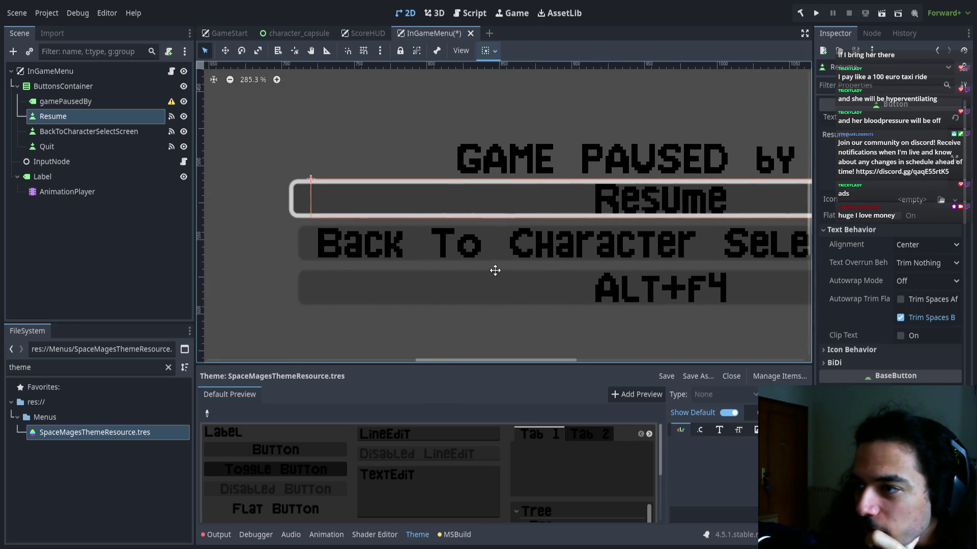
scroll(467, 246, up, 4)
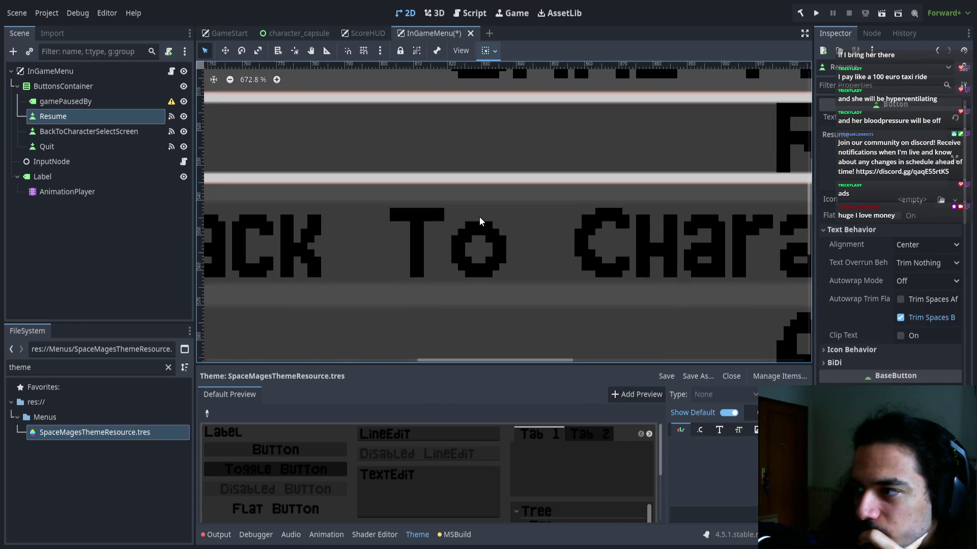
drag(390, 230, 592, 215)
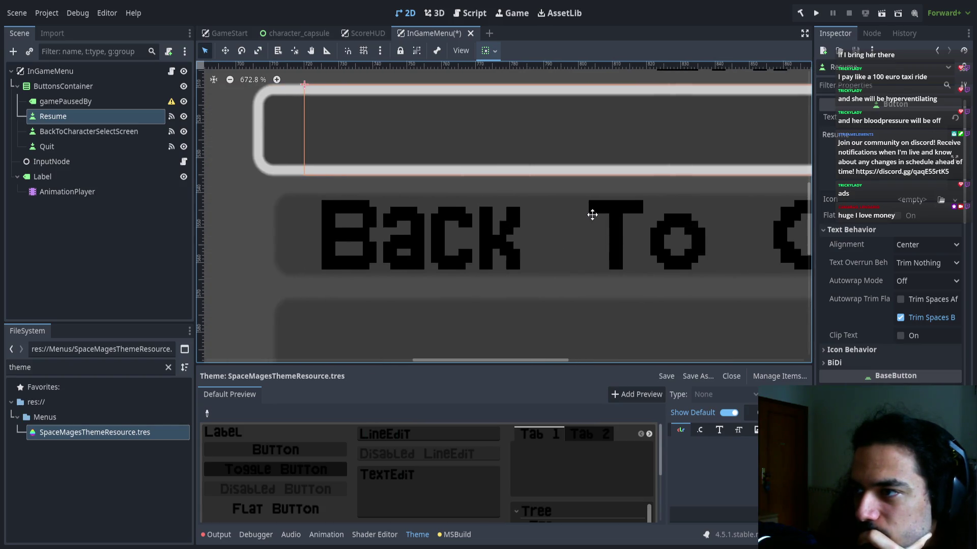
scroll(592, 214, right, 10)
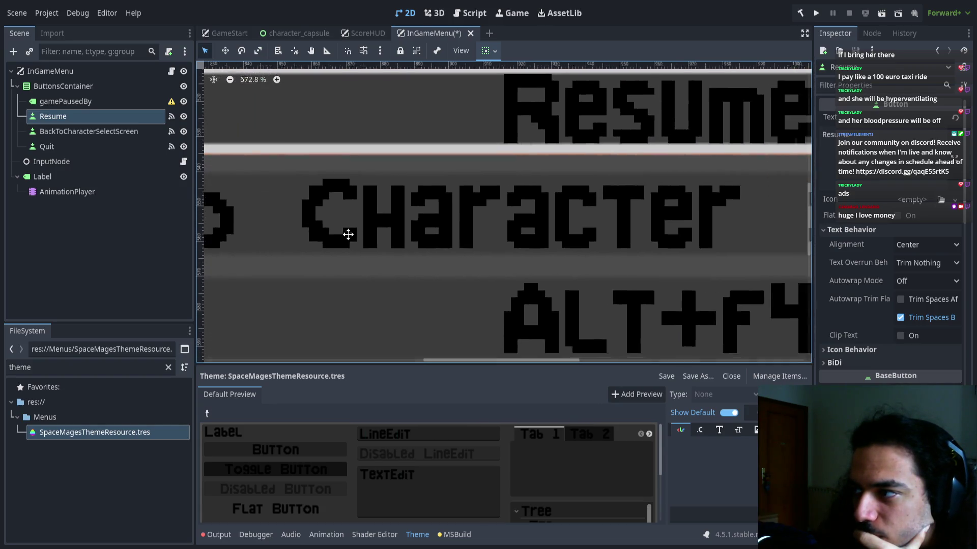
scroll(393, 239, down, 3)
scroll(549, 253, up, 2)
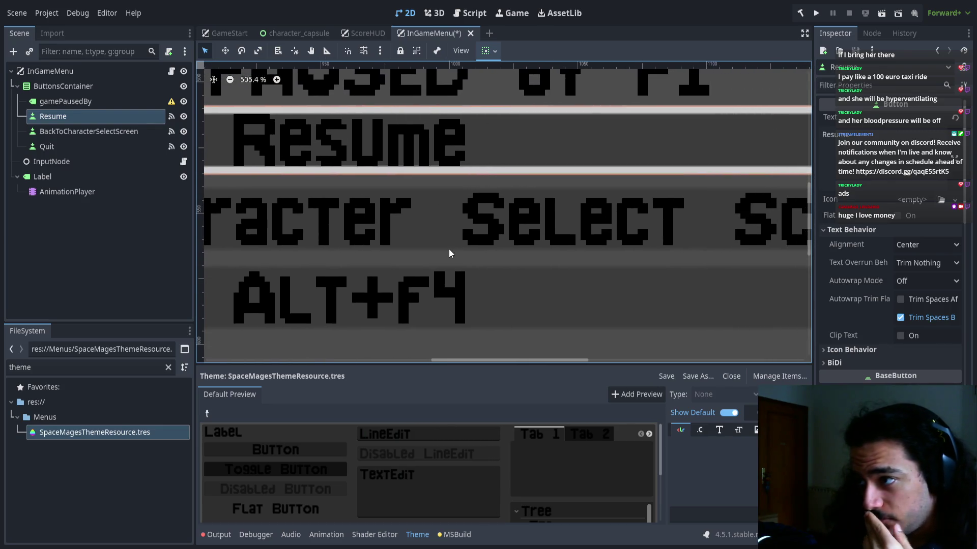
scroll(402, 251, right, 5)
scroll(402, 251, right, 4)
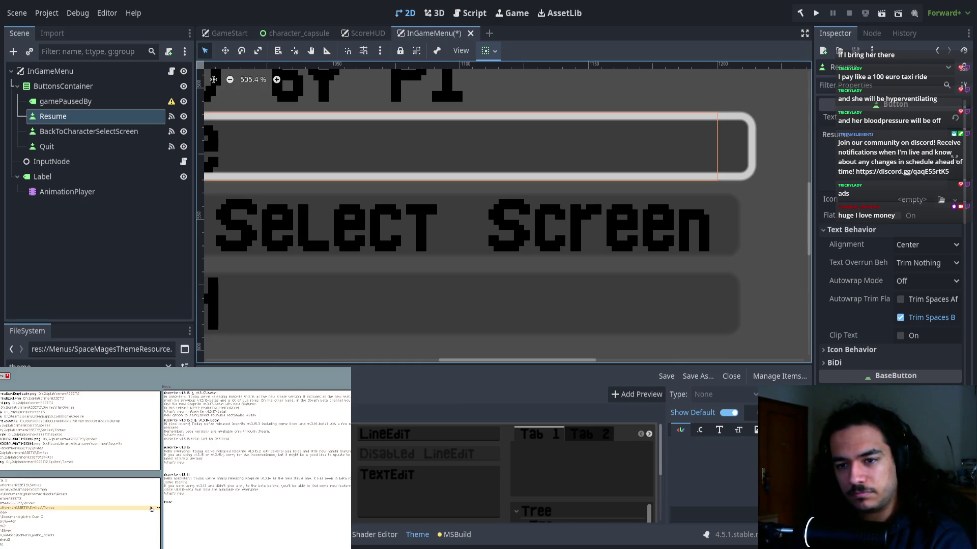
click(12, 395)
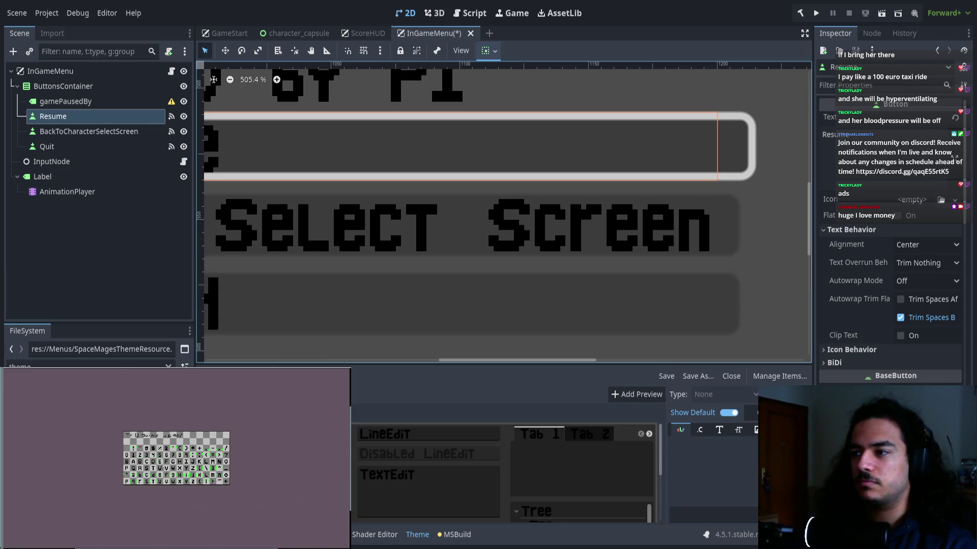
Marquee the m glyph cell on the font sheet to check it, then close the sheet.
scroll(139, 453, up, 5)
scroll(140, 453, down, 2)
scroll(140, 453, up, 2)
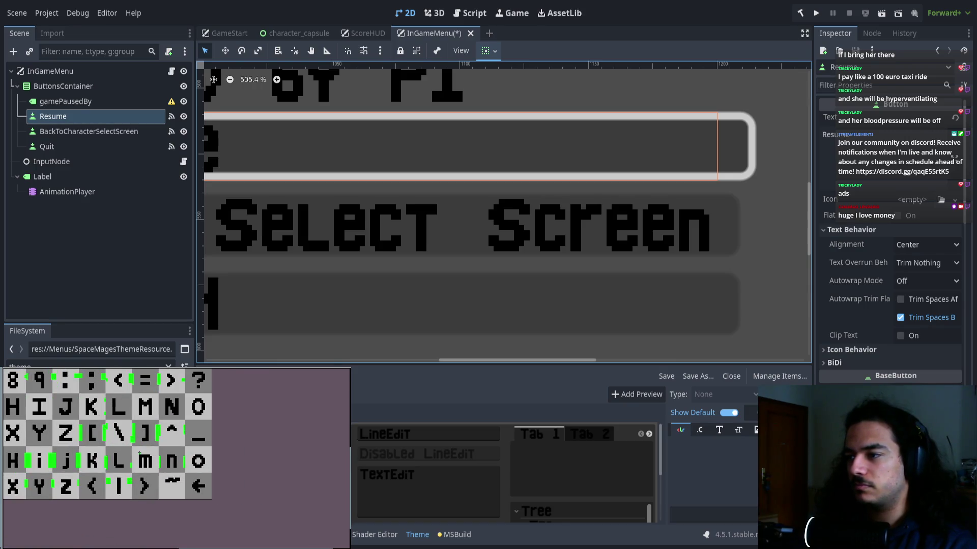
mouse_move(131, 451)
mouse_down()
mouse_move(157, 469)
mouse_move(204, 461)
mouse_up()
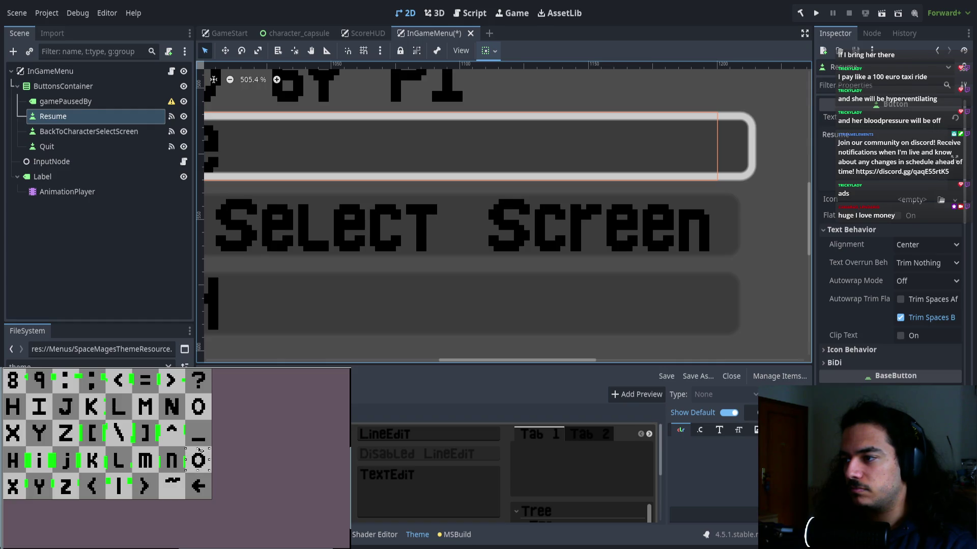
scroll(110, 436, left, 4)
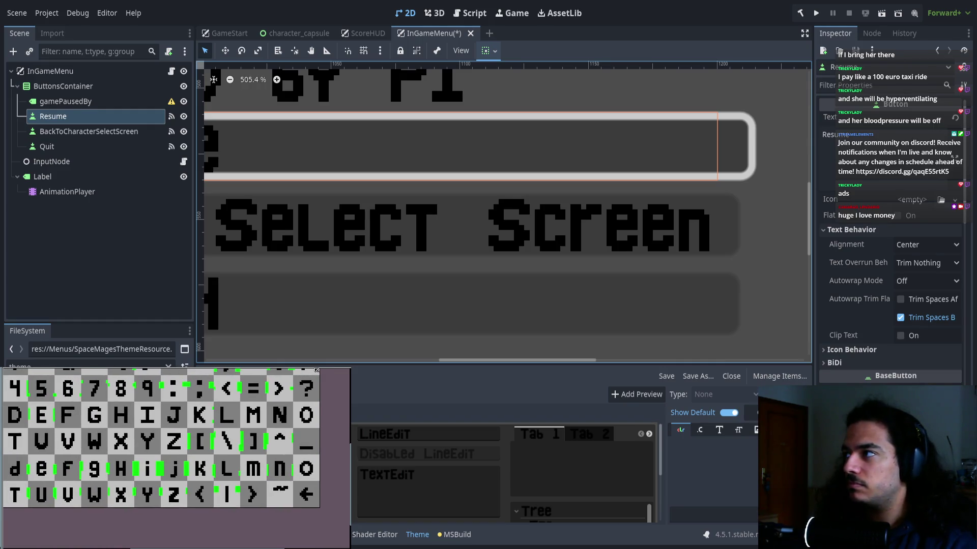
click(583, 186)
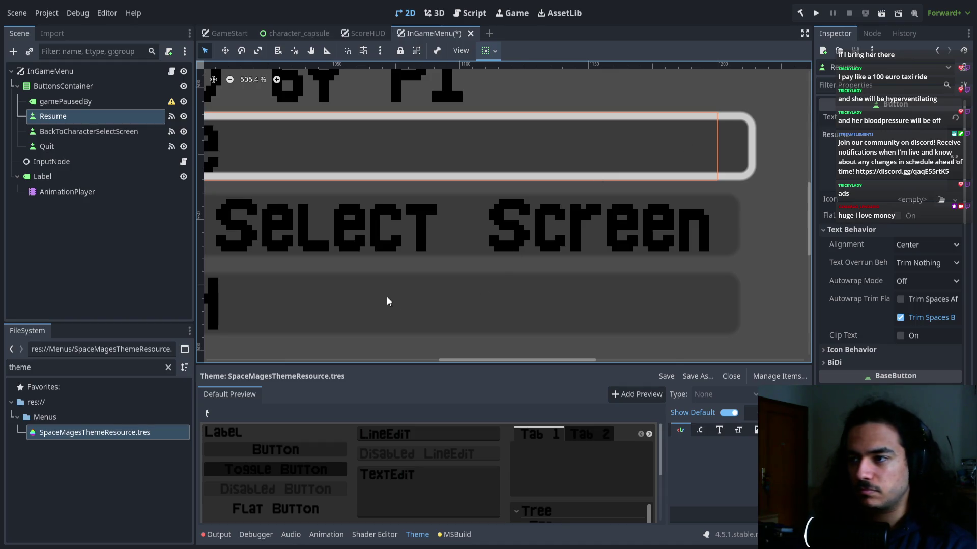
Open SpaceMagesThemeResource.tres from the FileSystem dock to view its properties.
scroll(386, 302, down, 3)
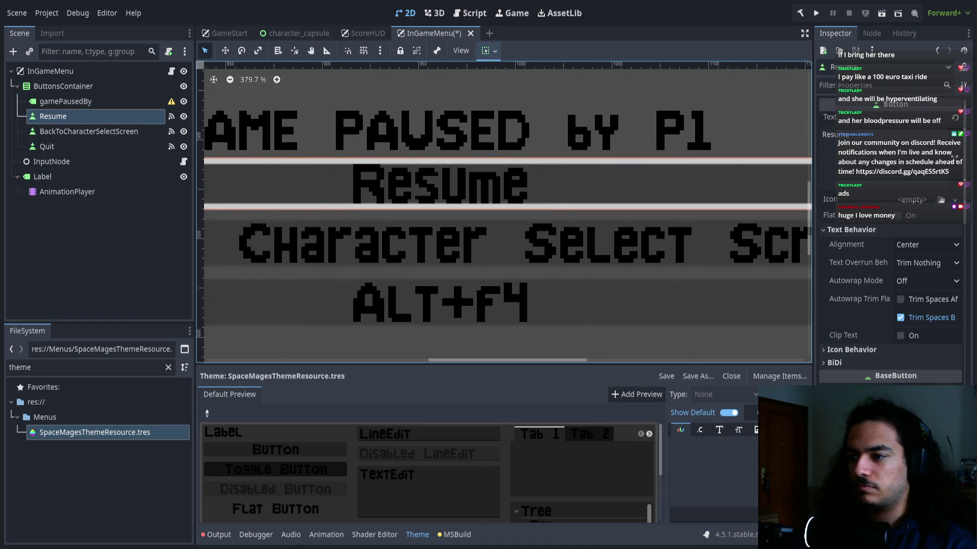
click(128, 432)
double_click(114, 434)
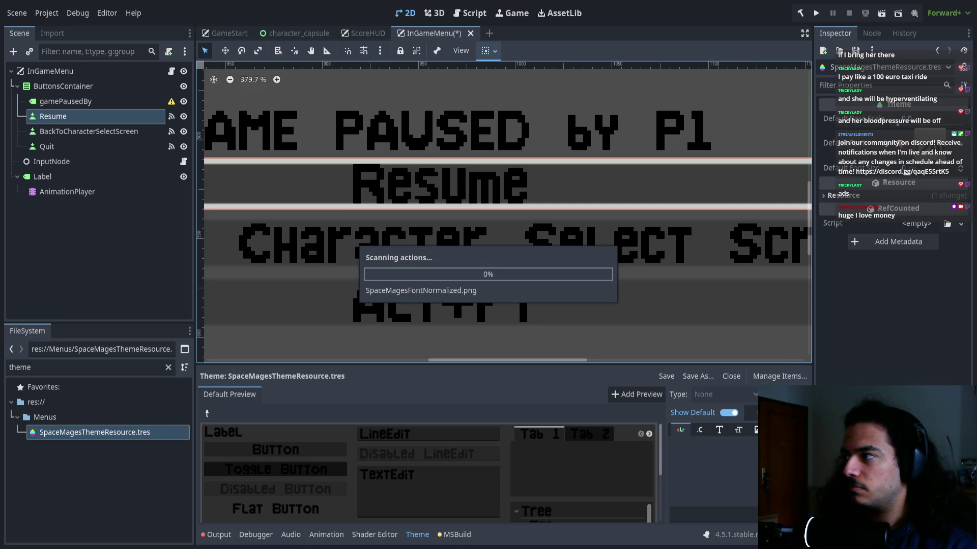
double_click(71, 363)
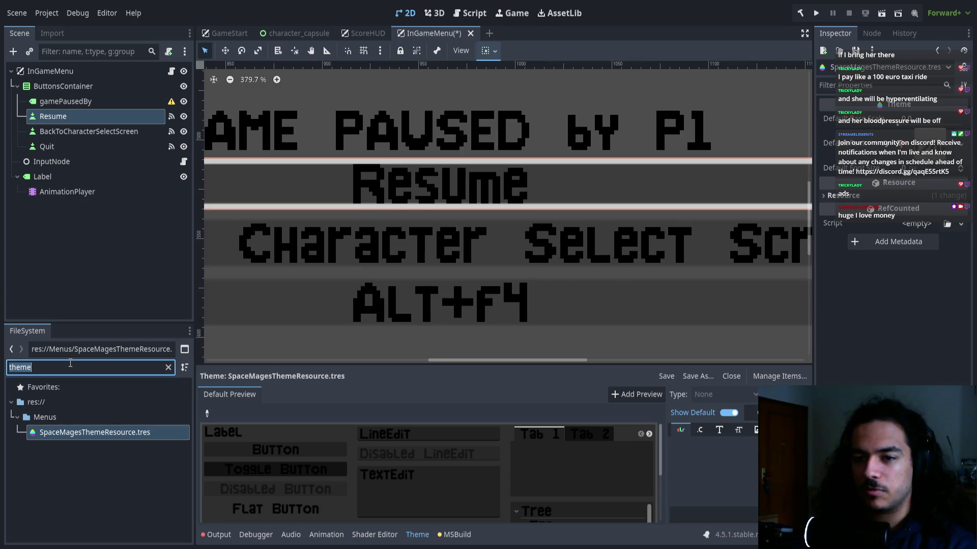
Filter the FileSystem for 'font' and select SpaceMagesFontNormalizedDuplicate.png.
text(font)
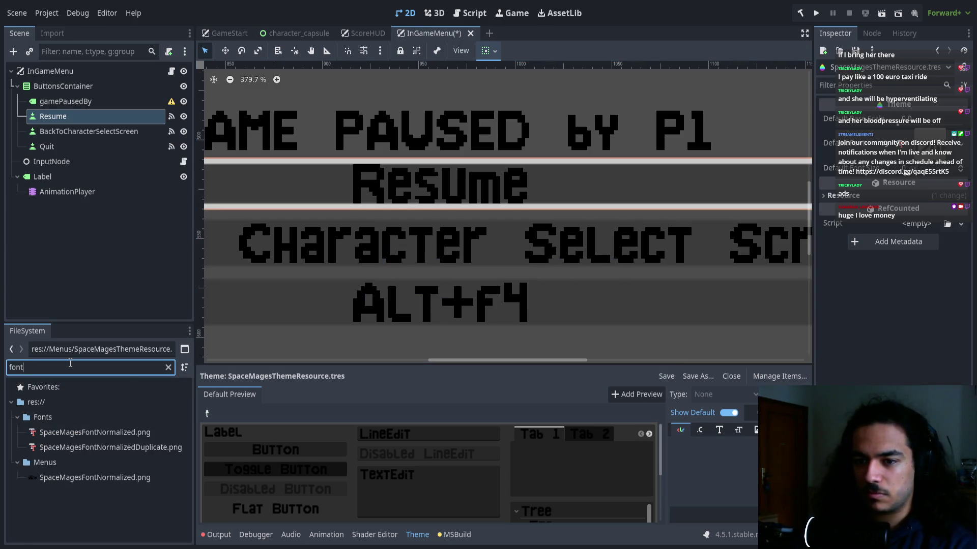
click(105, 447)
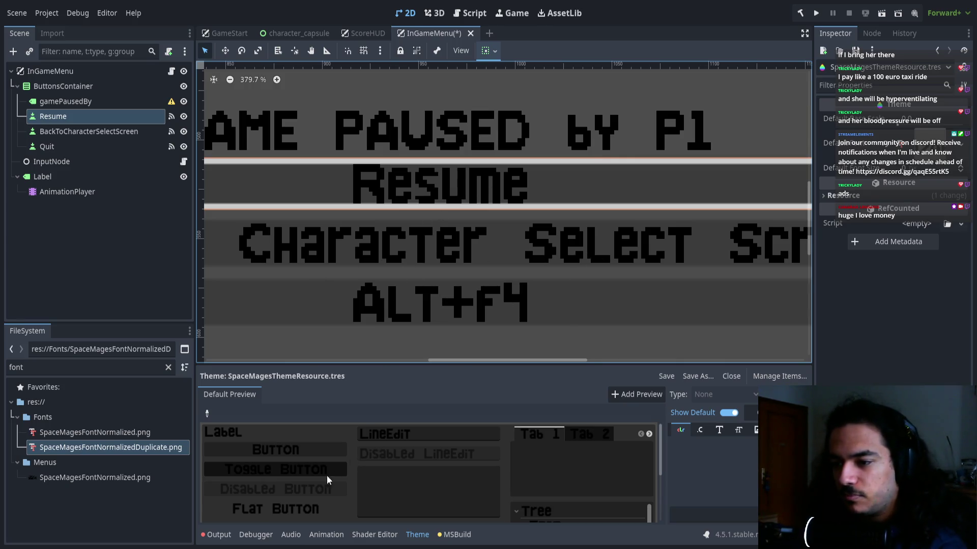
scroll(356, 330, left, 1)
scroll(312, 290, down, 3)
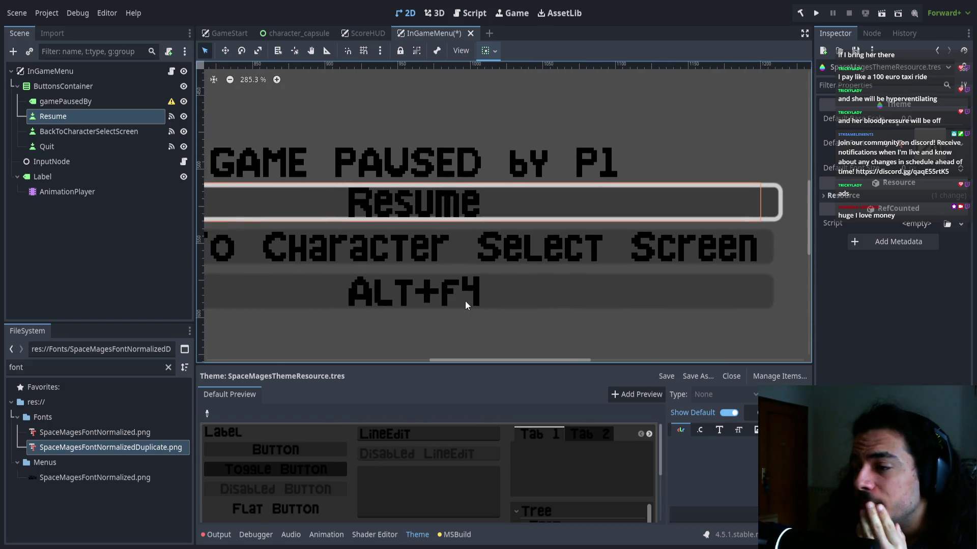
Select the GAME PAUSED label node (gamePausedBy) in the Scene tree.
scroll(477, 300, left, 3)
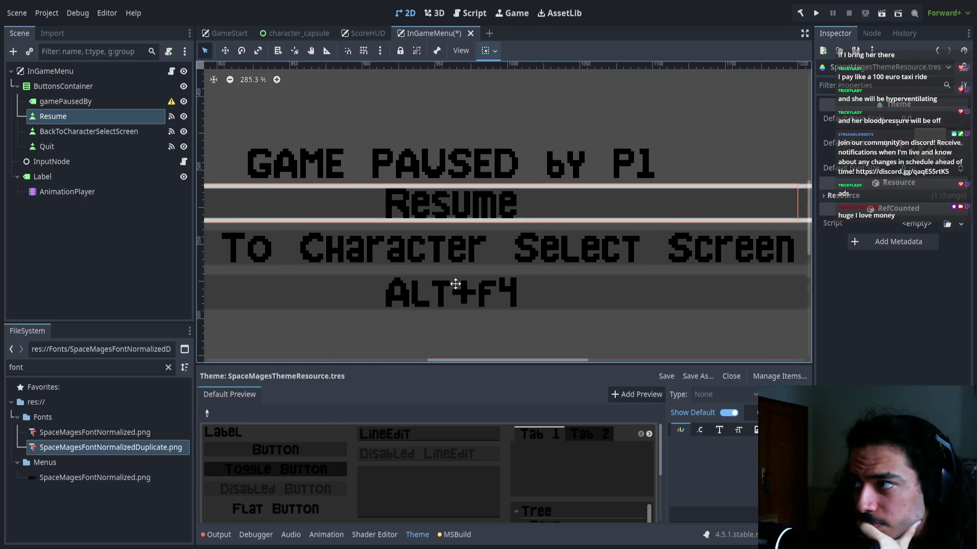
scroll(392, 297, right, 3)
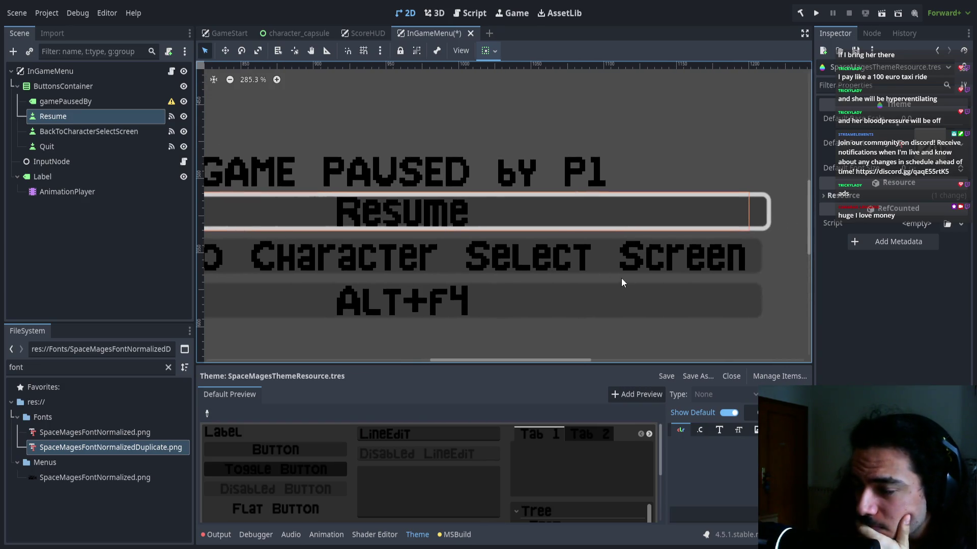
click(124, 103)
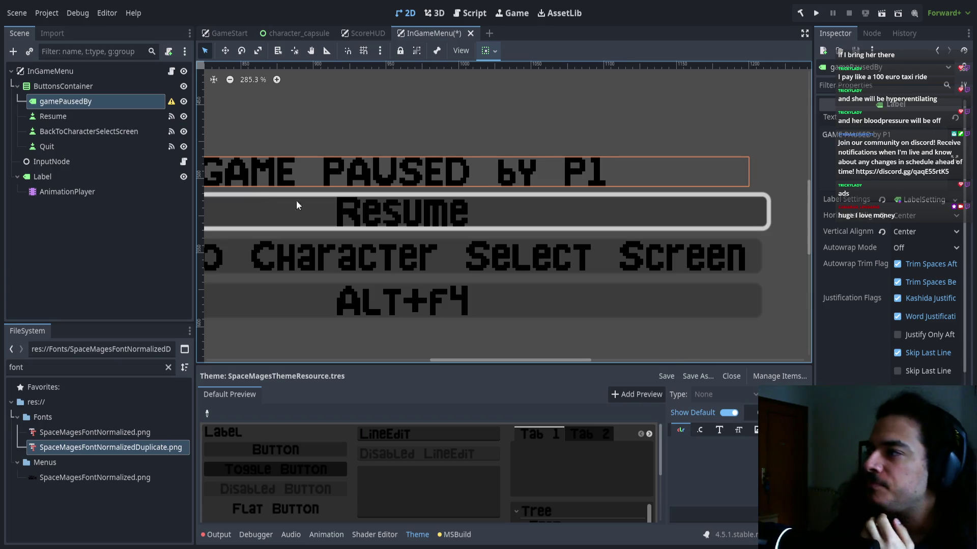
Switch to the character_capsule scene and bring the P1 capsule's Ready button into view.
scroll(296, 201, down, 4)
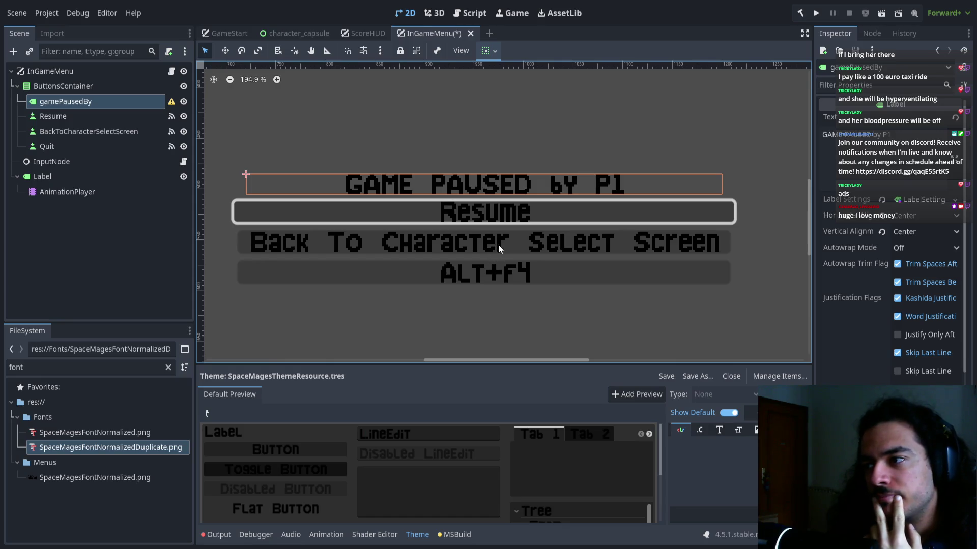
scroll(480, 240, up, 5)
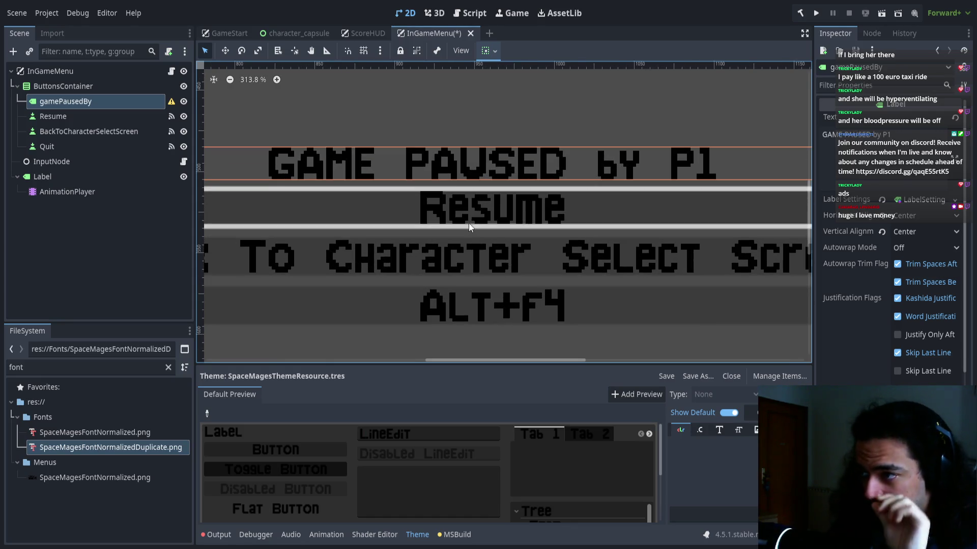
scroll(421, 194, down, 2)
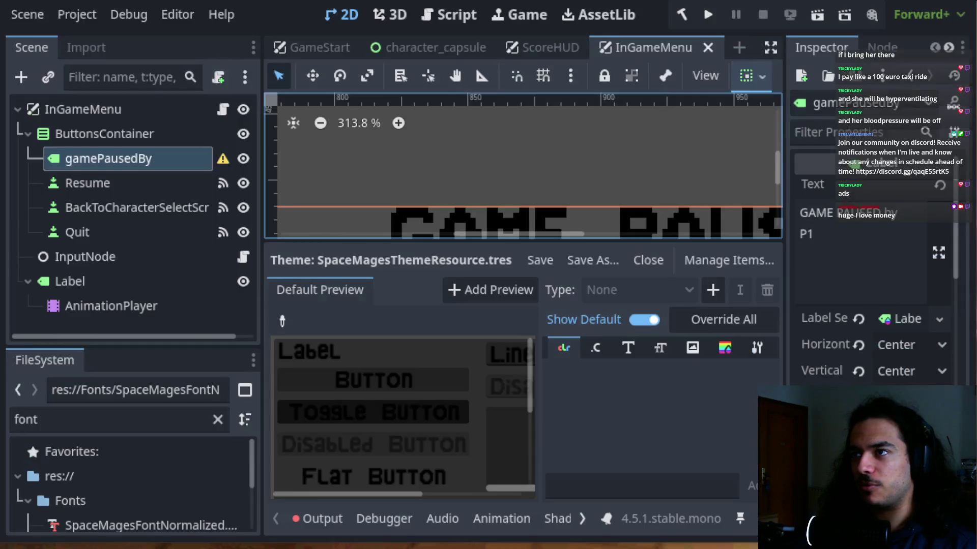
scroll(305, 217, down, 1)
scroll(288, 131, down, 1)
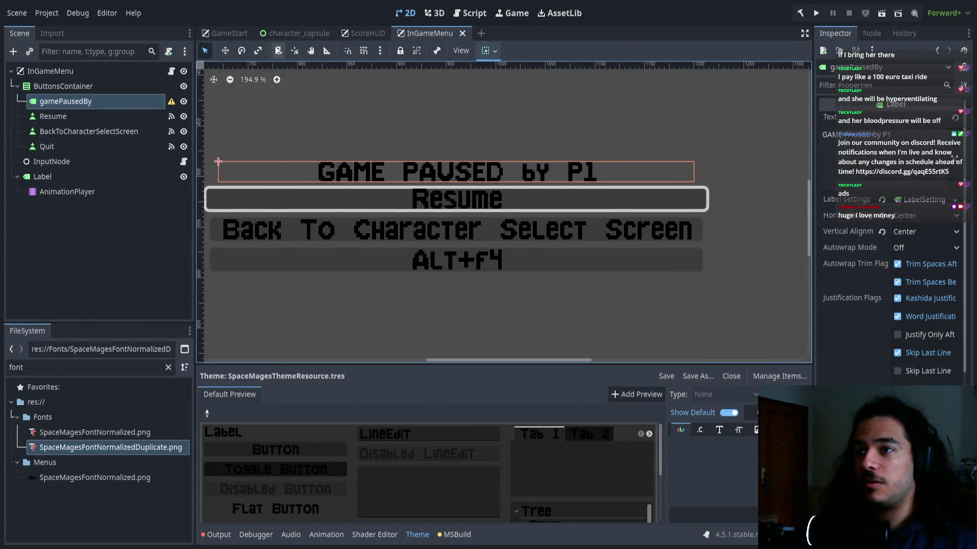
click(297, 33)
scroll(328, 204, down, 1)
drag(338, 203, 355, 189)
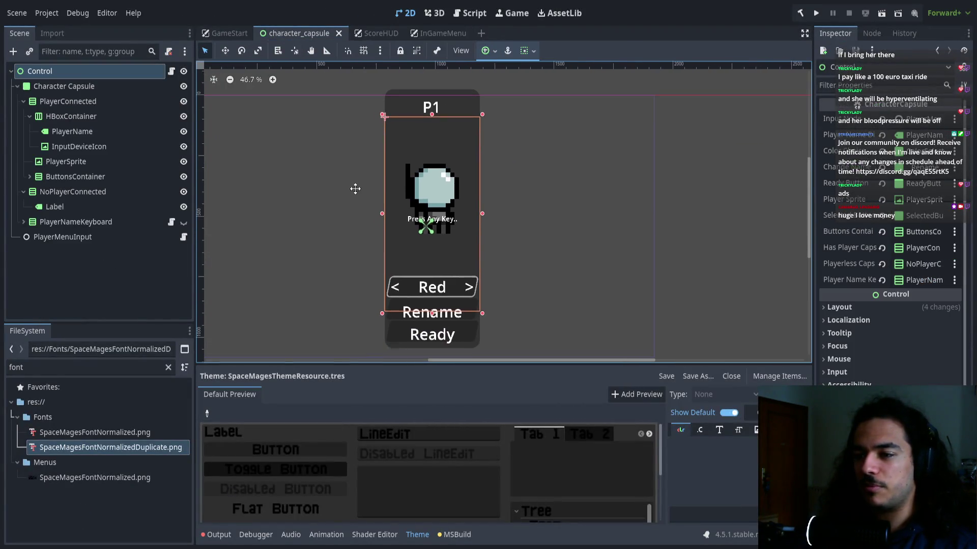
scroll(292, 208, down, 4)
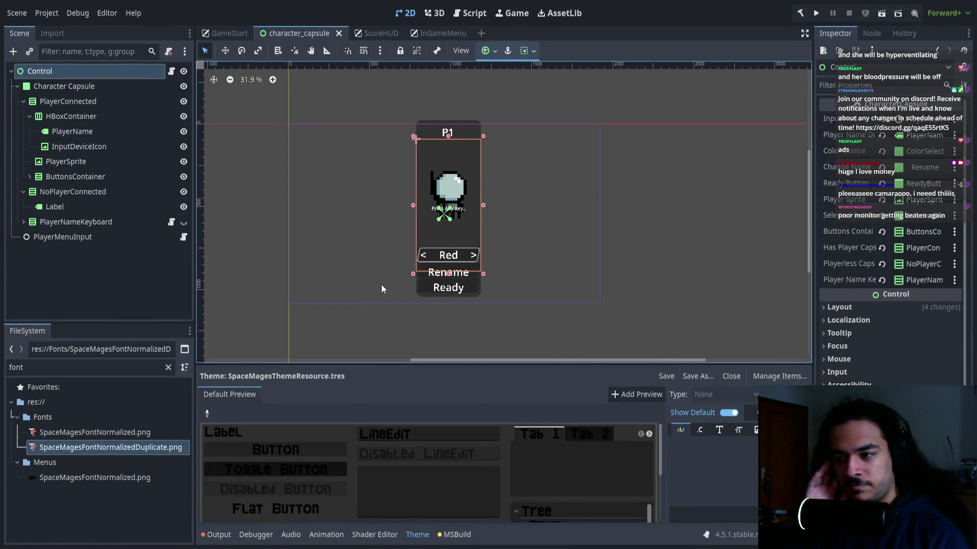
click(446, 437)
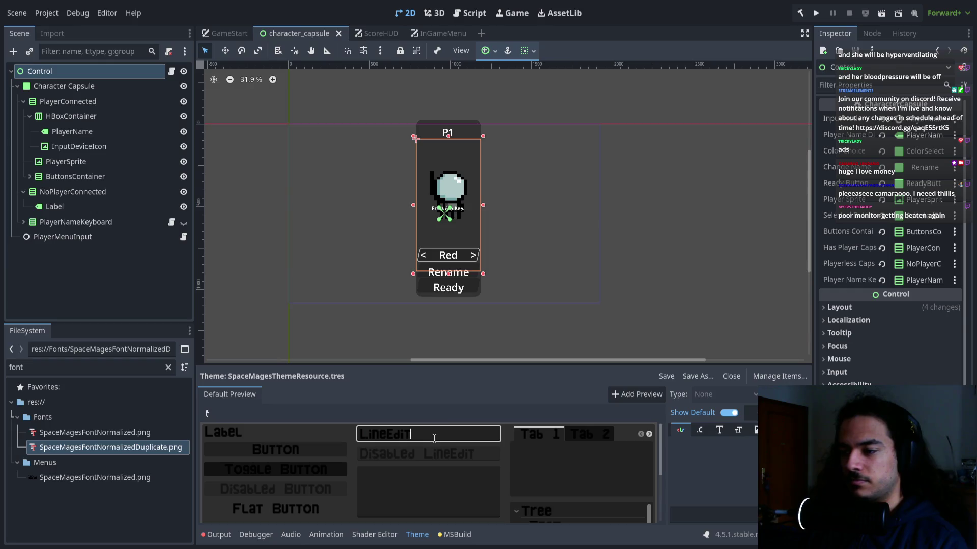
Delete the test letter from the preview LineEdit, then select SpaceMagesFontNormalizedDuplicate.png.
text( I)
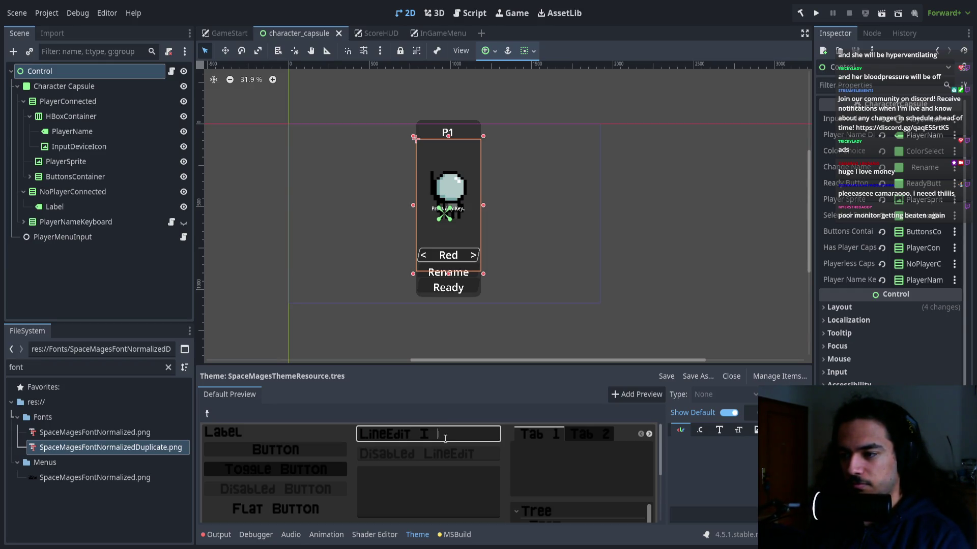
key(BackSpace)
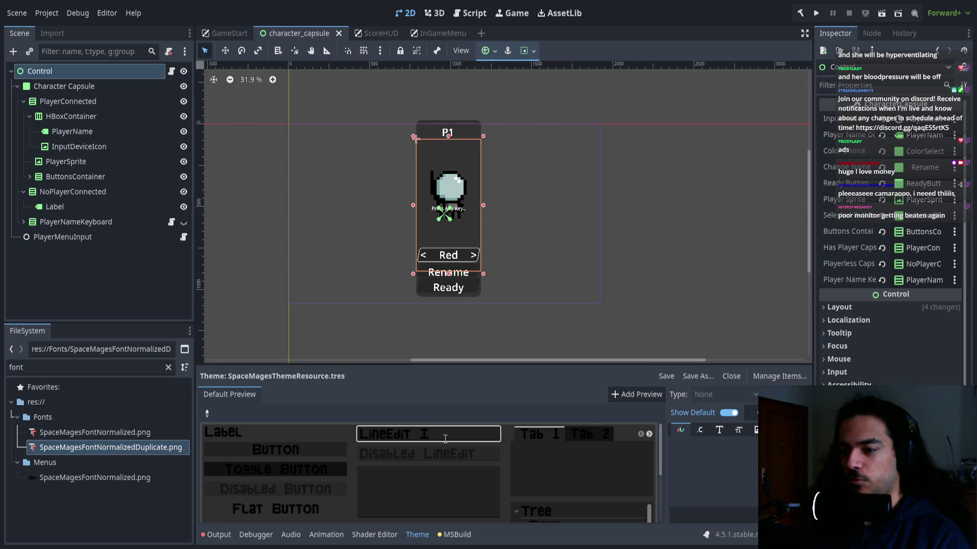
key(BackSpace)
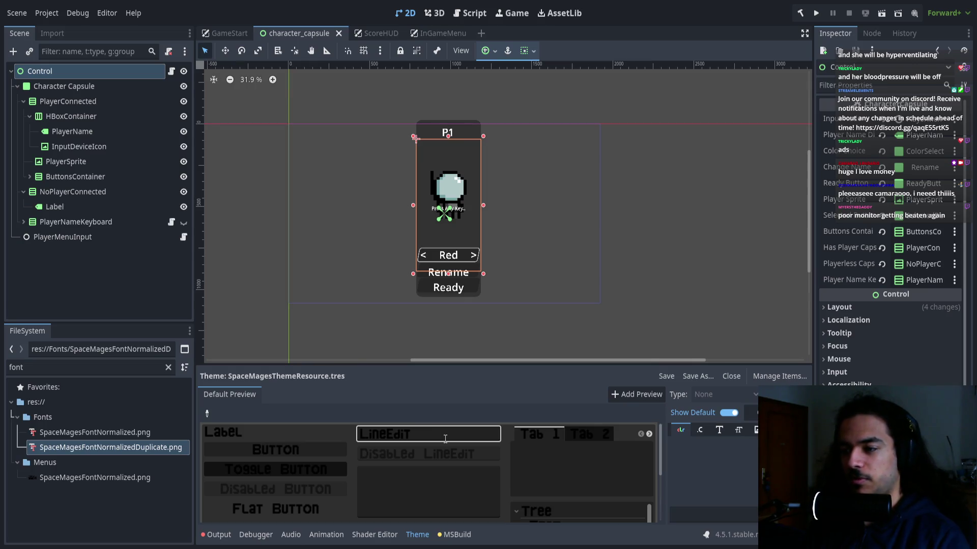
click(140, 448)
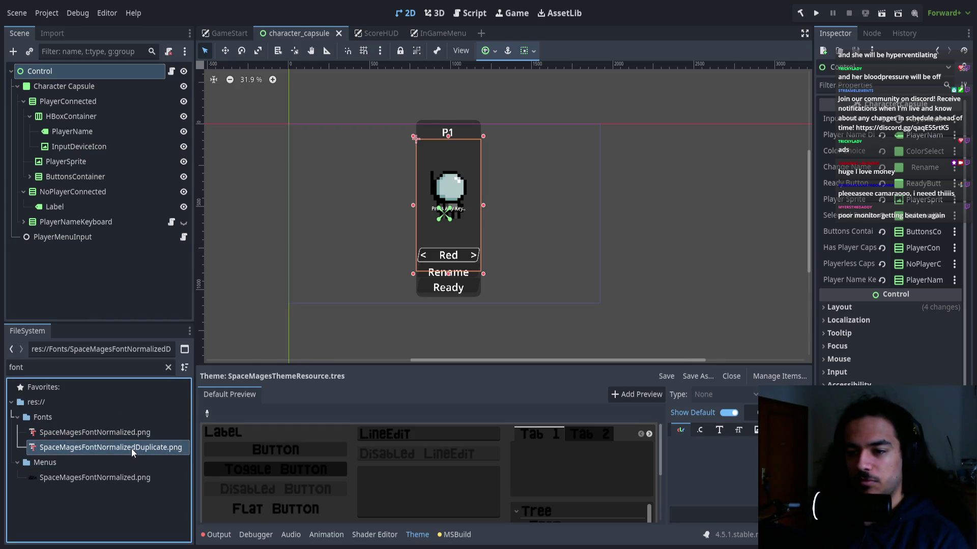
In the duplicate font's Import settings, add a new Character Ranges entry at index 1.
click(54, 33)
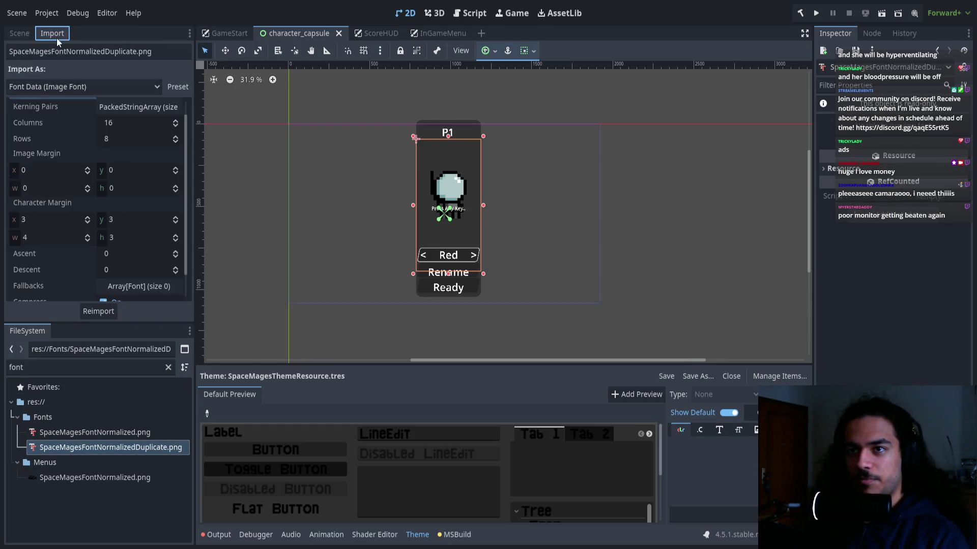
scroll(107, 193, up, 1)
click(131, 106)
scroll(115, 182, down, 5)
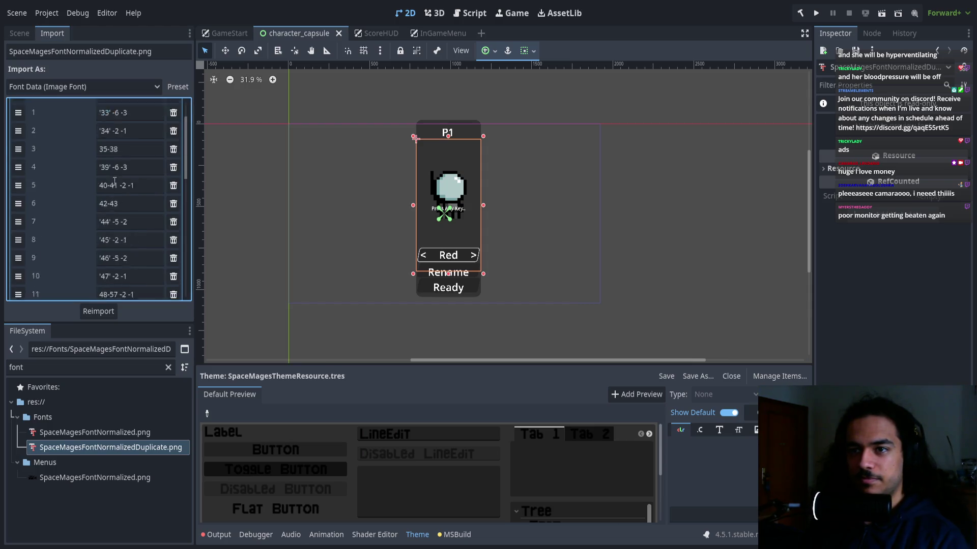
click(121, 234)
click(121, 234)
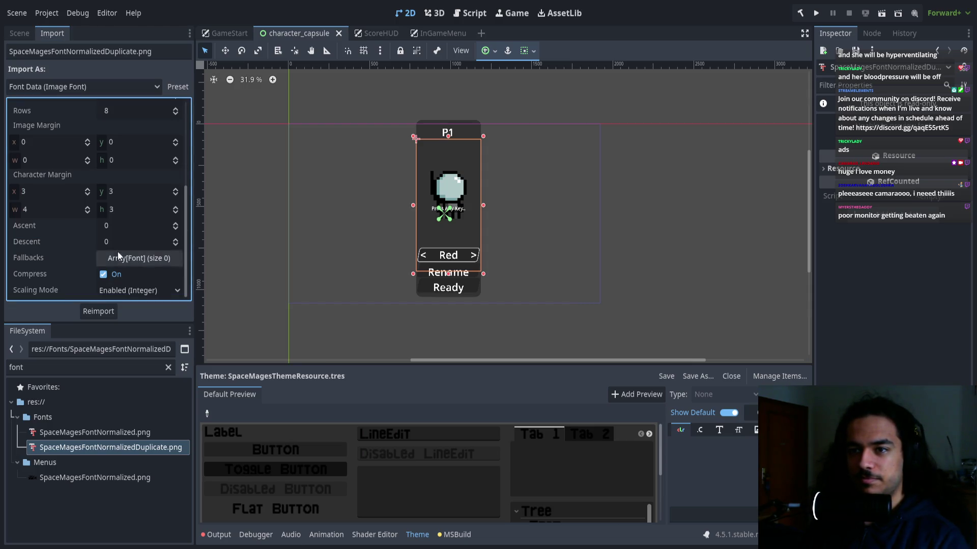
click(101, 167)
scroll(102, 213, up, 2)
mouse_move(20, 199)
mouse_down()
mouse_move(18, 104)
mouse_move(20, 163)
mouse_up()
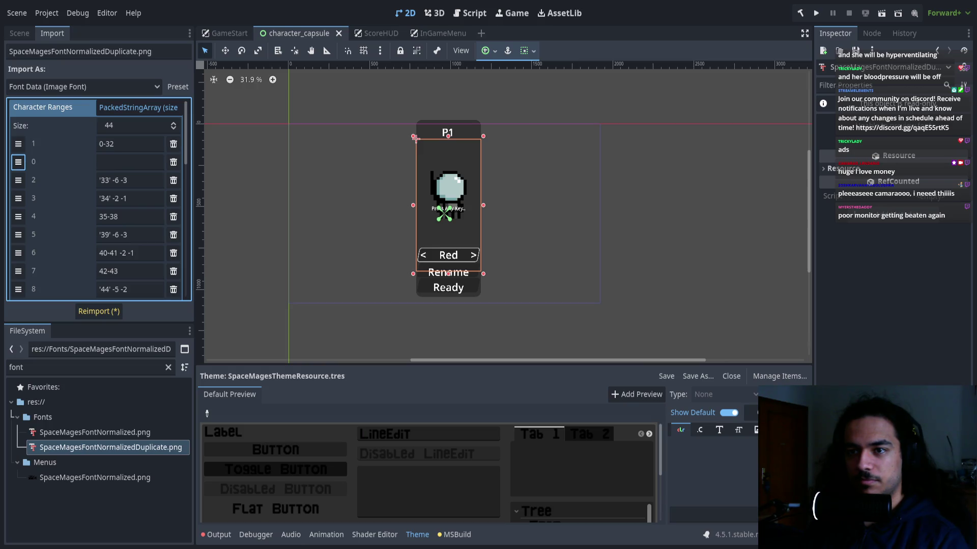
Set the new range to '32' -4 -2, trim the first to 0-31, and reimport.
click(130, 163)
text('32)
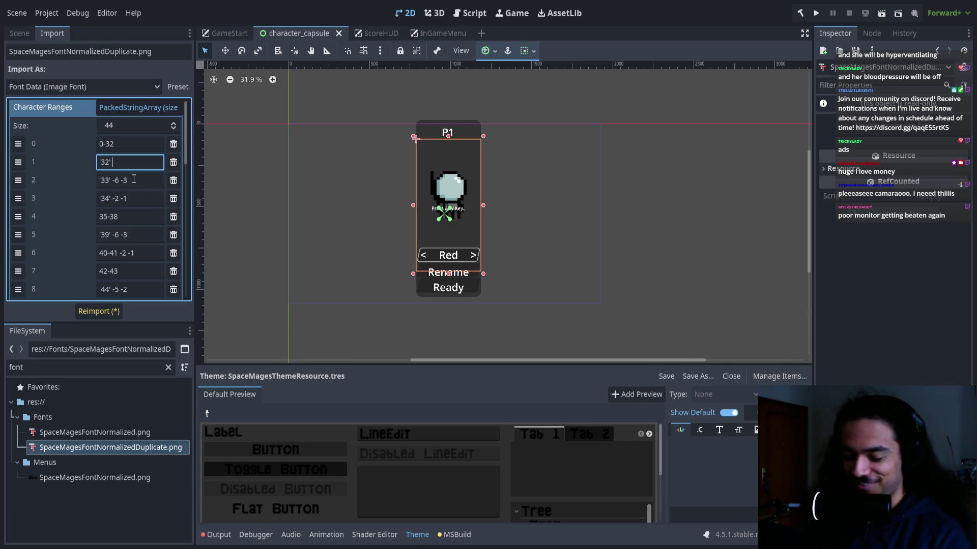
text(-4 -2)
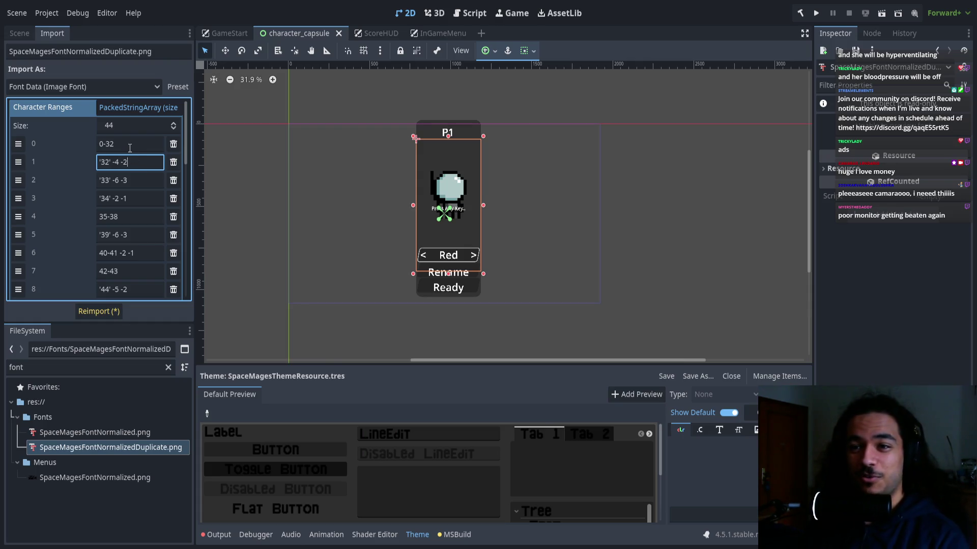
click(132, 144)
key(BackSpace)
text(1)
click(107, 311)
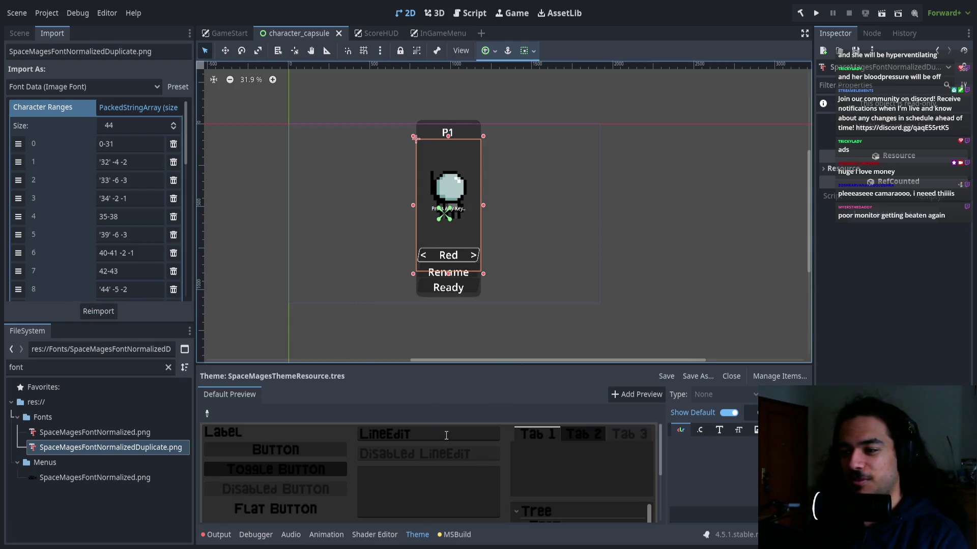
Replace the preview LineEdit text with a sentence about writing with this font.
click(412, 432)
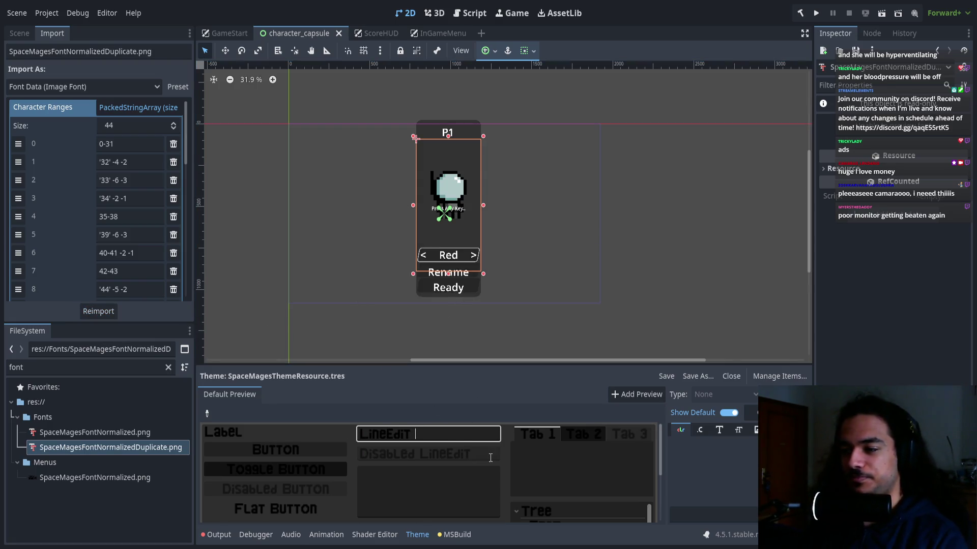
key(ctrl+a)
key(BackSpace)
text(How well dos)
key(BackSpace)
key(BackSpace)
text(es )
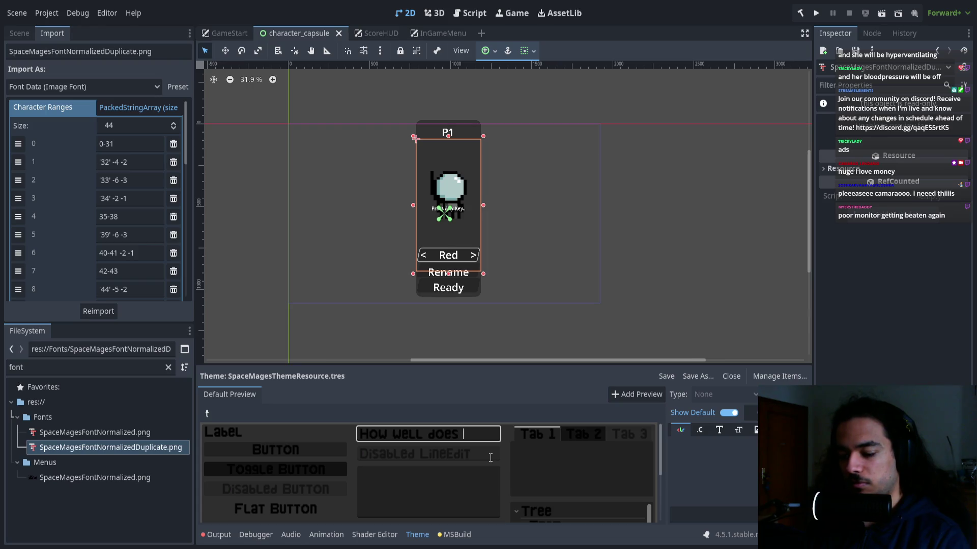
text(it feel t)
text(o write w)
text(ith this fon)
text(t?)
text( well.)
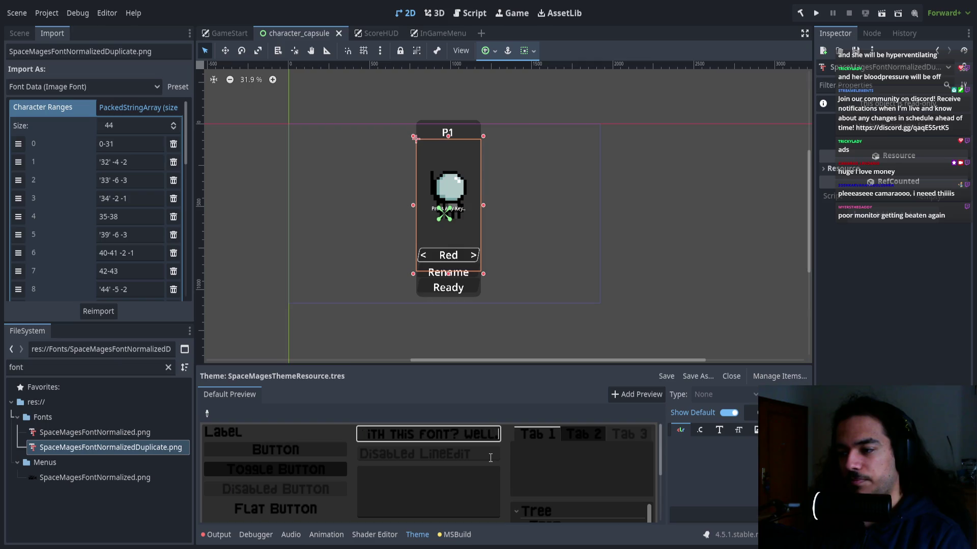
text( the uetters)
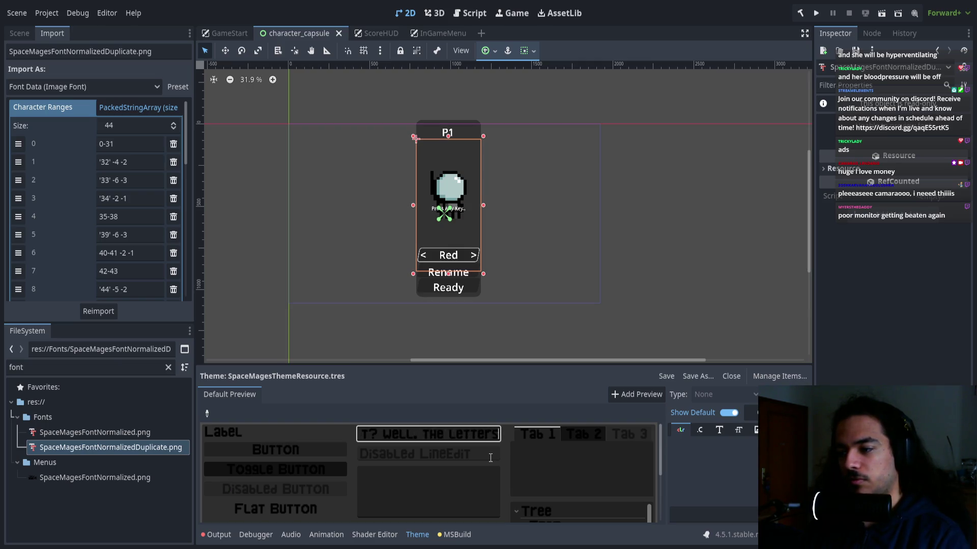
text( are a bit big vb)
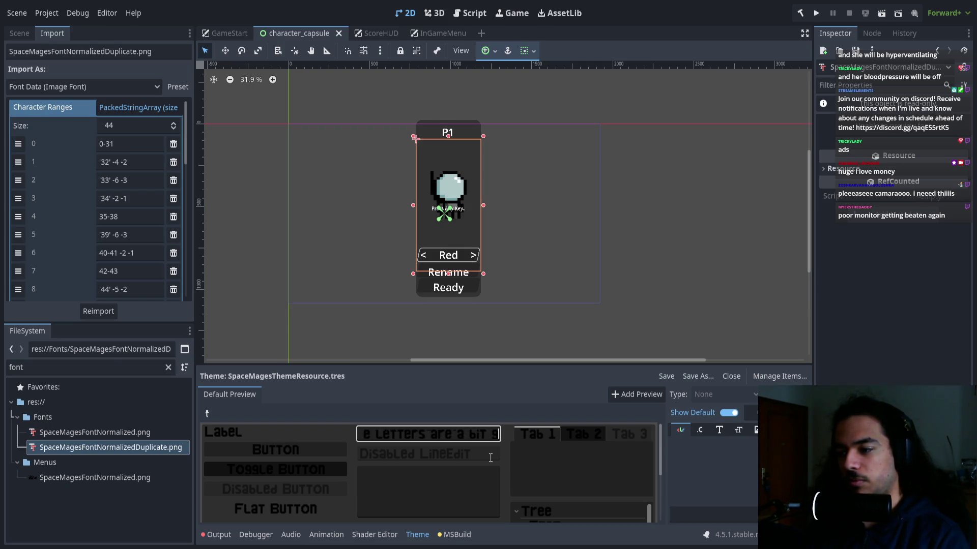
key(BackSpace)
text(but)
key(BackSpace)
key(BackSpace)
key(BackSpace)
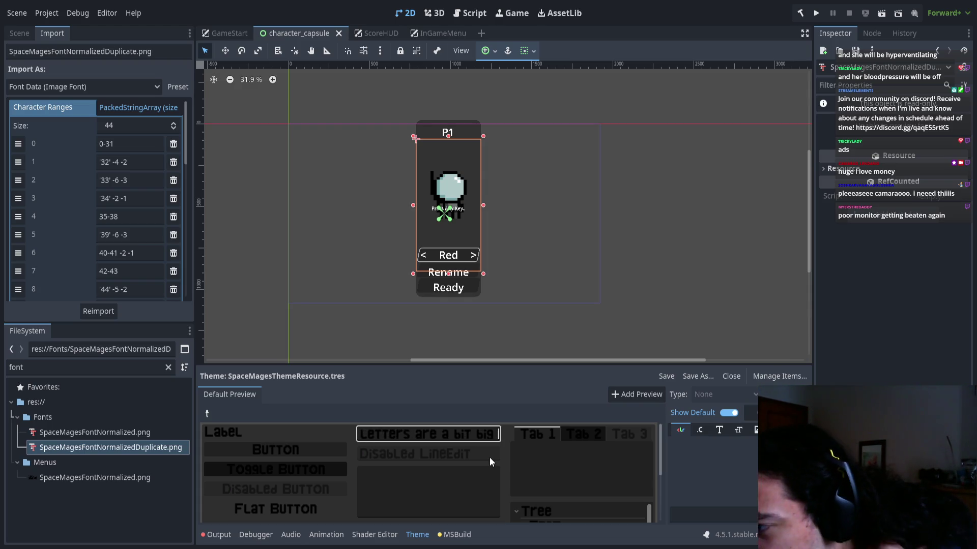
Correct the sentence to 'the letters are a bit big' and end it with 'and sometimes.'.
click(463, 432)
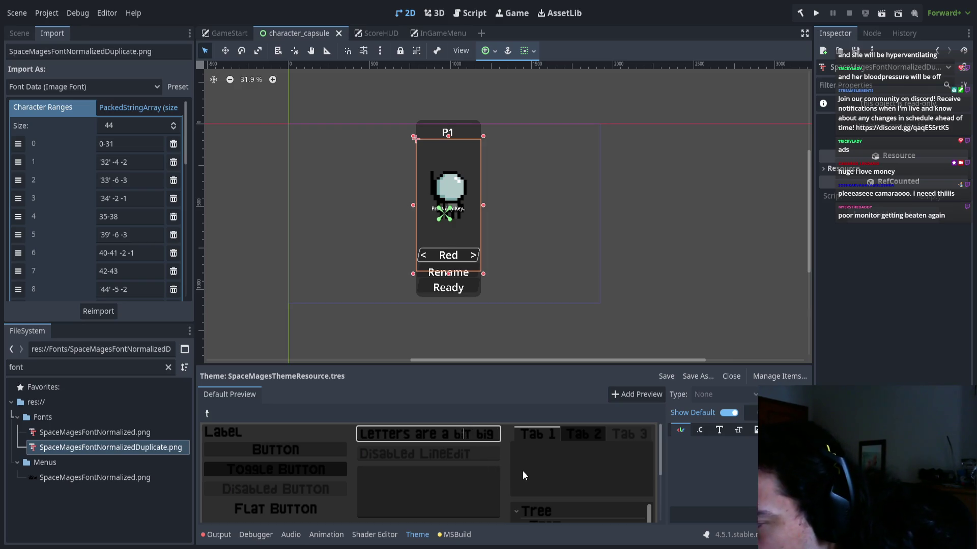
key(Left)
key(Left)
key(shift+Right)
key(shift+Right)
key(shift+Right)
key(Right)
key(Right)
key(Right)
key(Right)
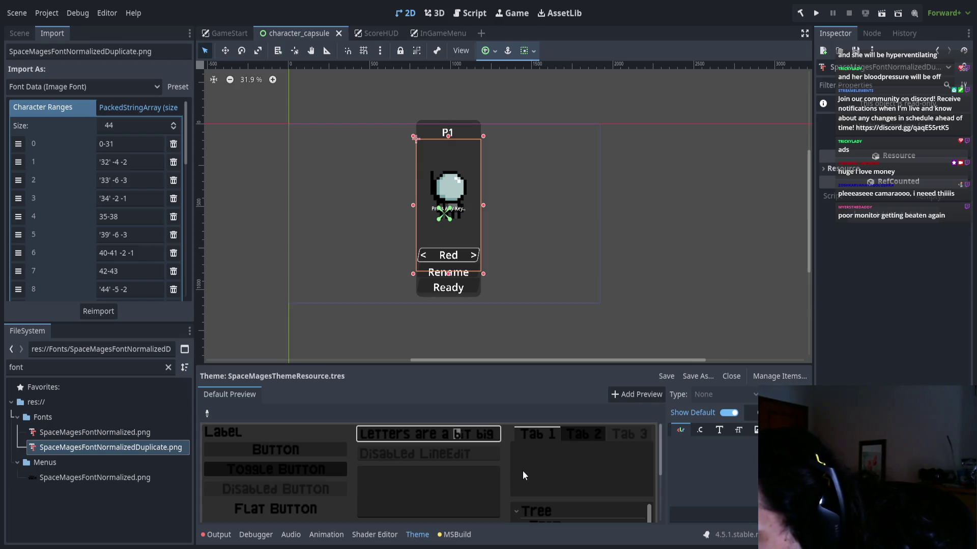
key(shift+Left)
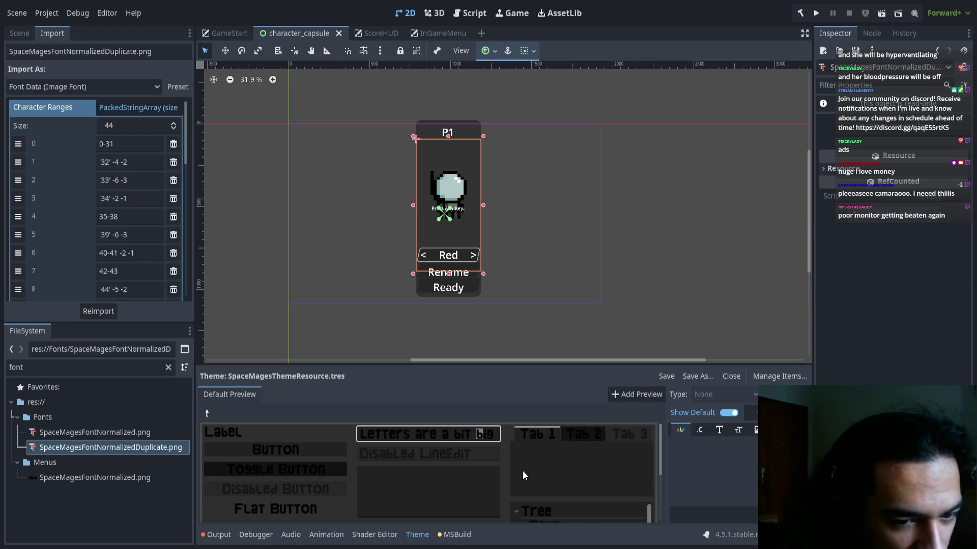
key(Right)
key(Left)
key(Left)
key(Left)
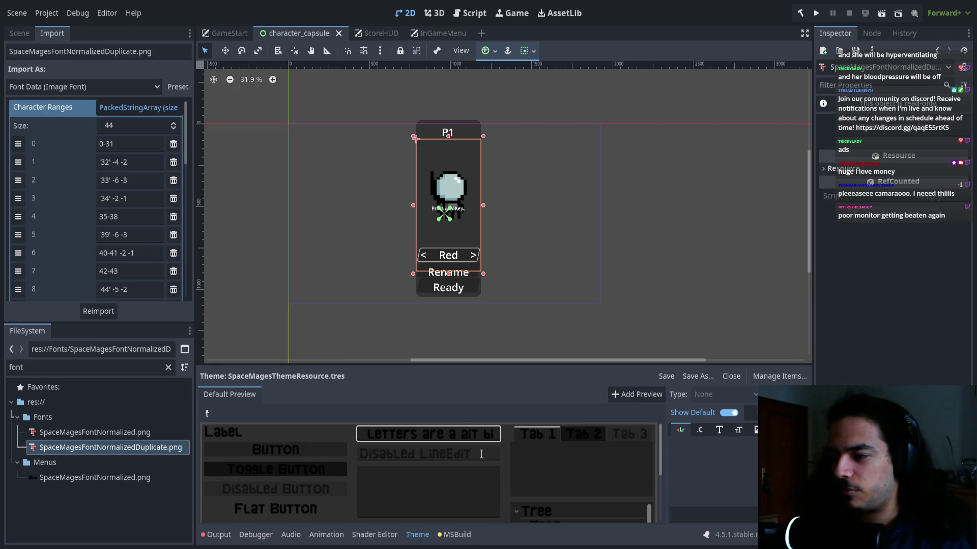
key(BackSpace)
key(BackSpace)
key(BackSpace)
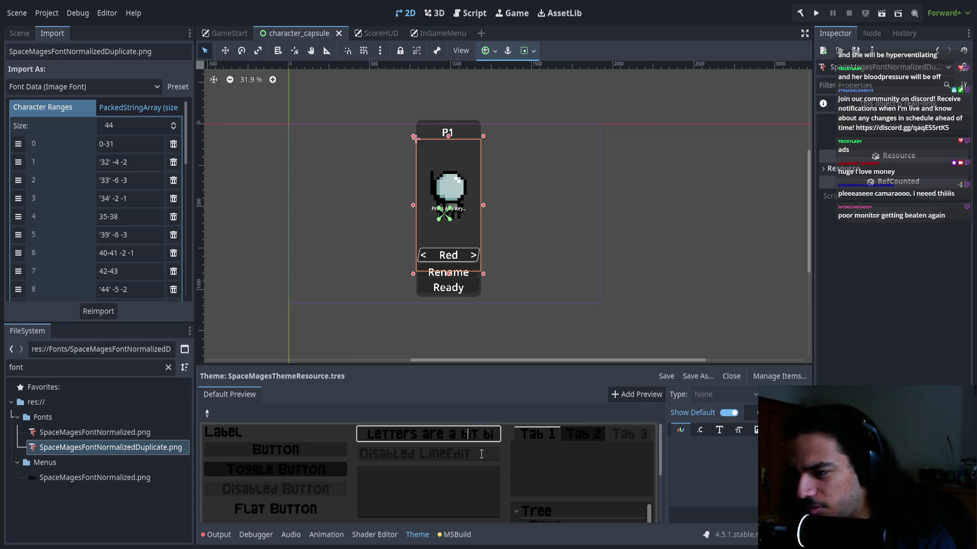
key(BackSpace)
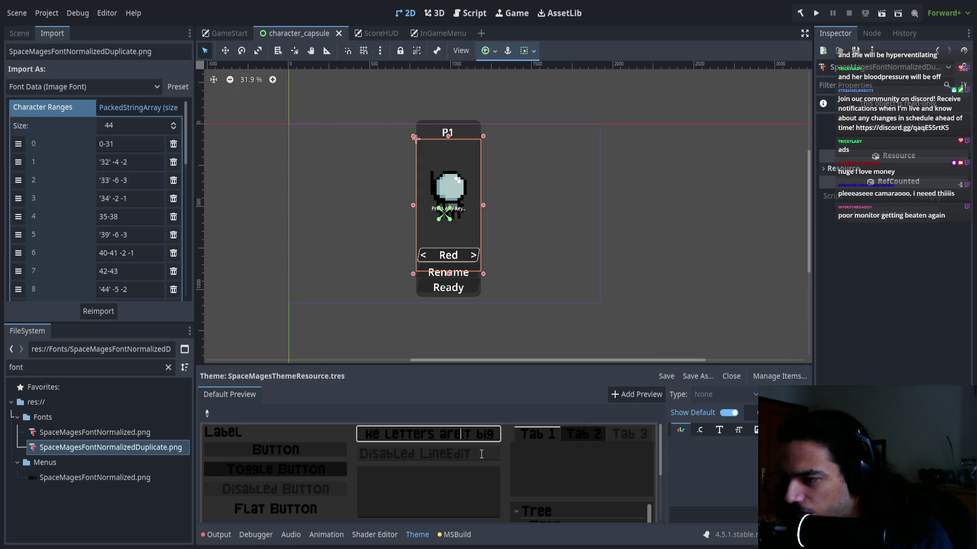
key(BackSpace)
text(e)
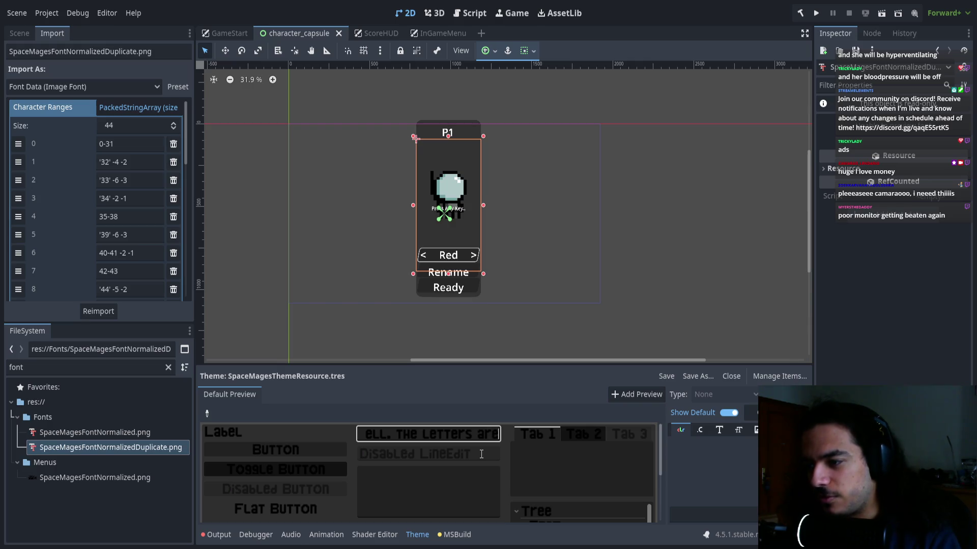
text( a bit )
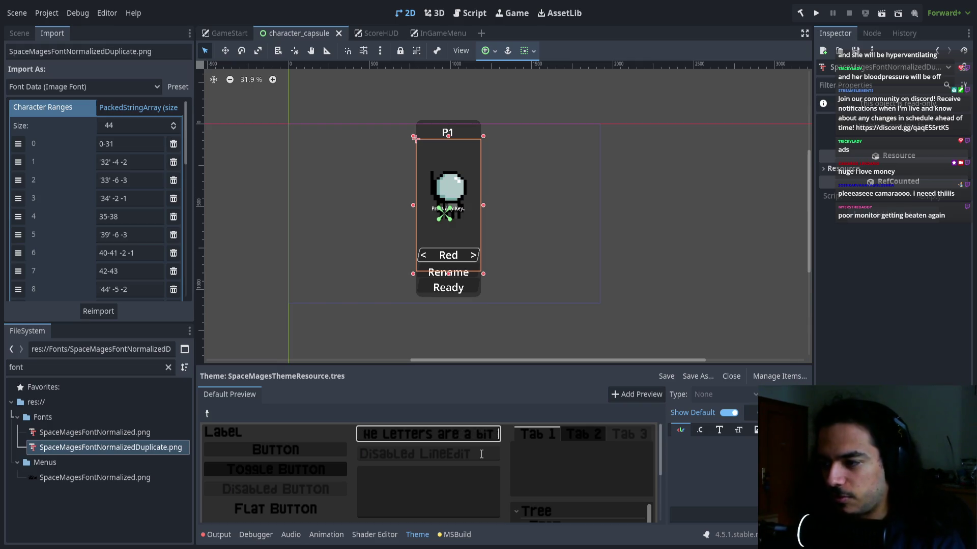
text(big. and)
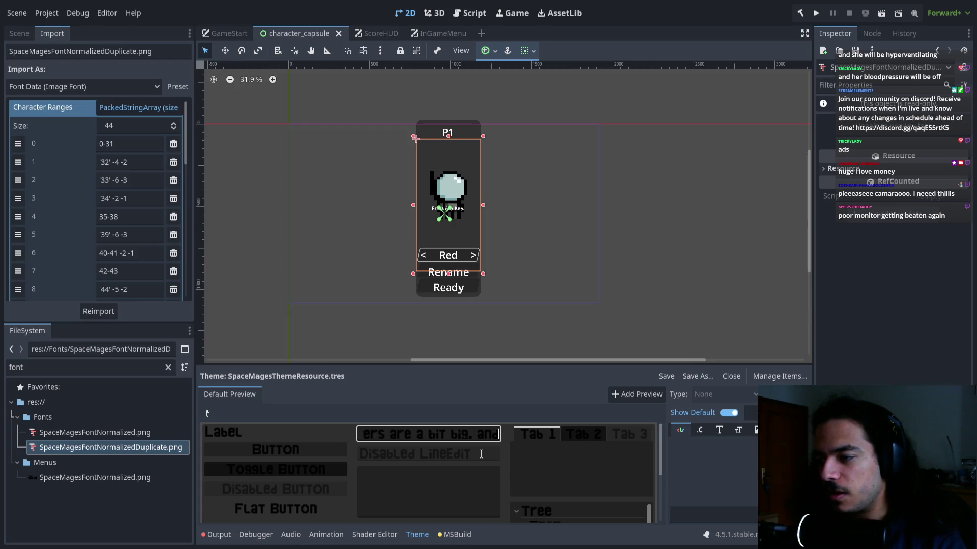
text( some)
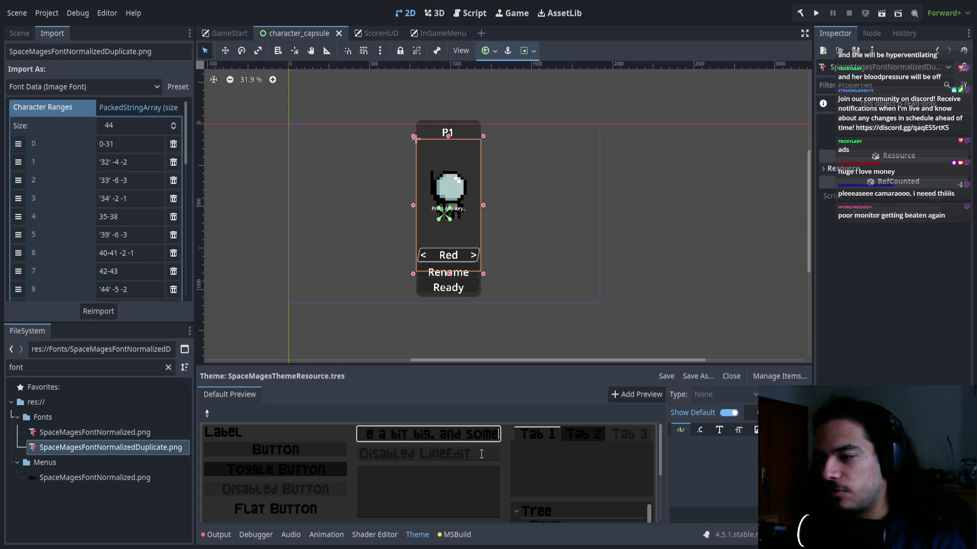
text(times.)
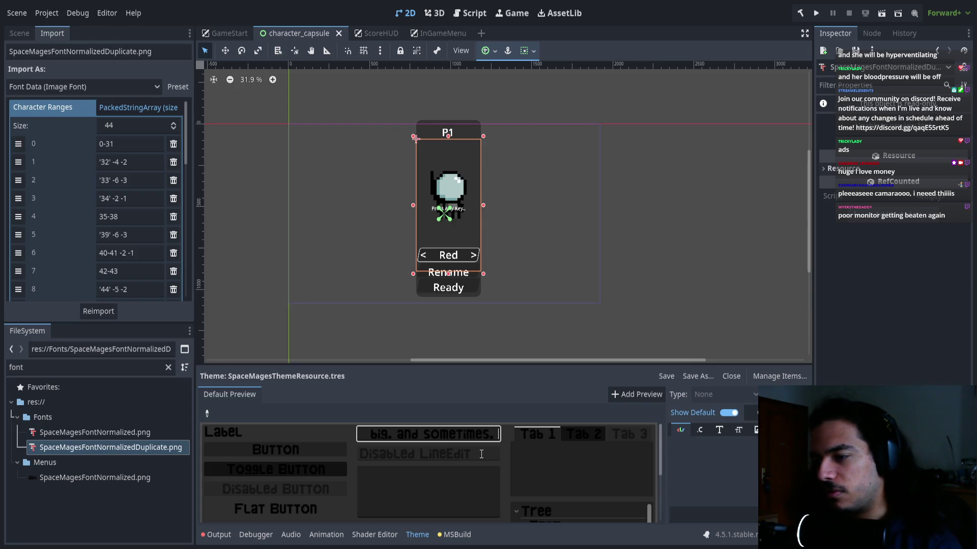
key(BackSpace)
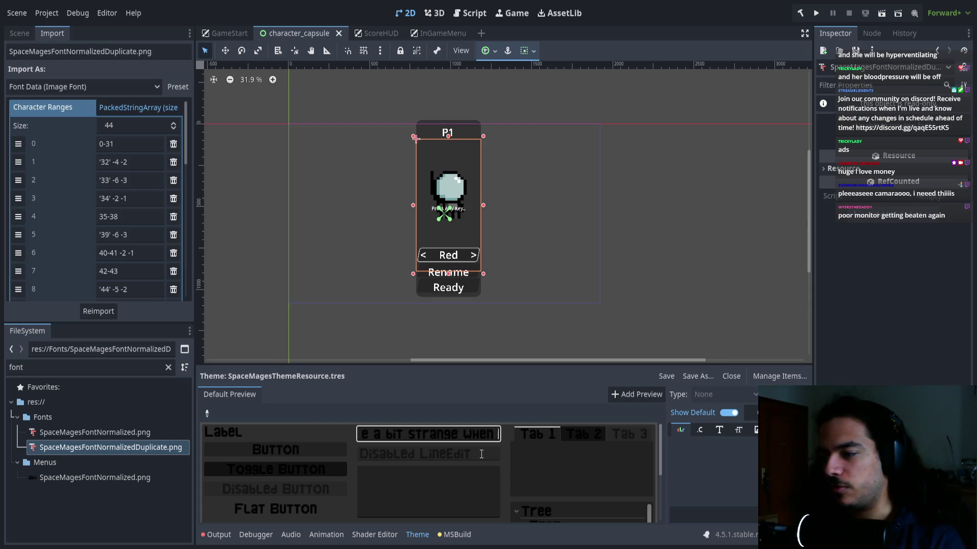
Append the emoticons ') :D :3' and enlarge the theme preview to inspect the letters.
text(work :(=)
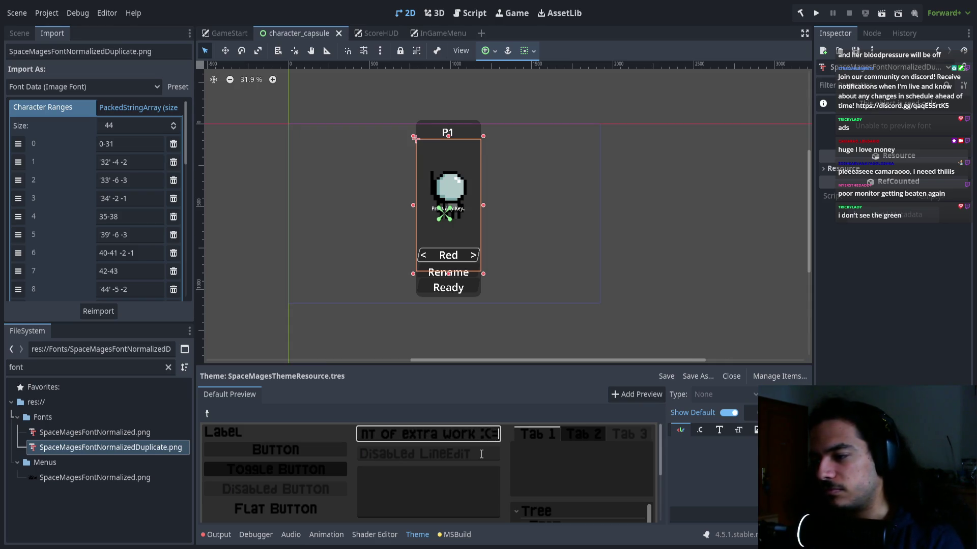
key(BackSpace)
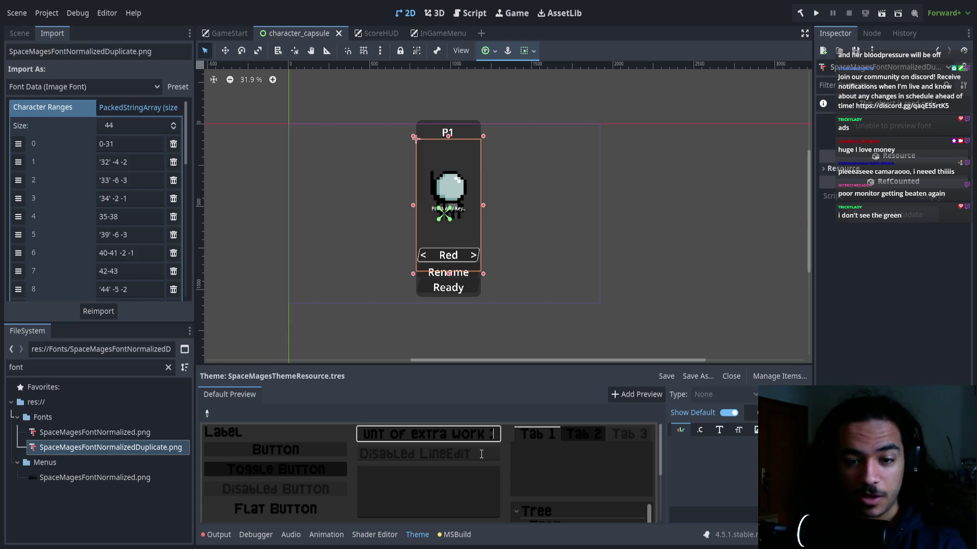
text())
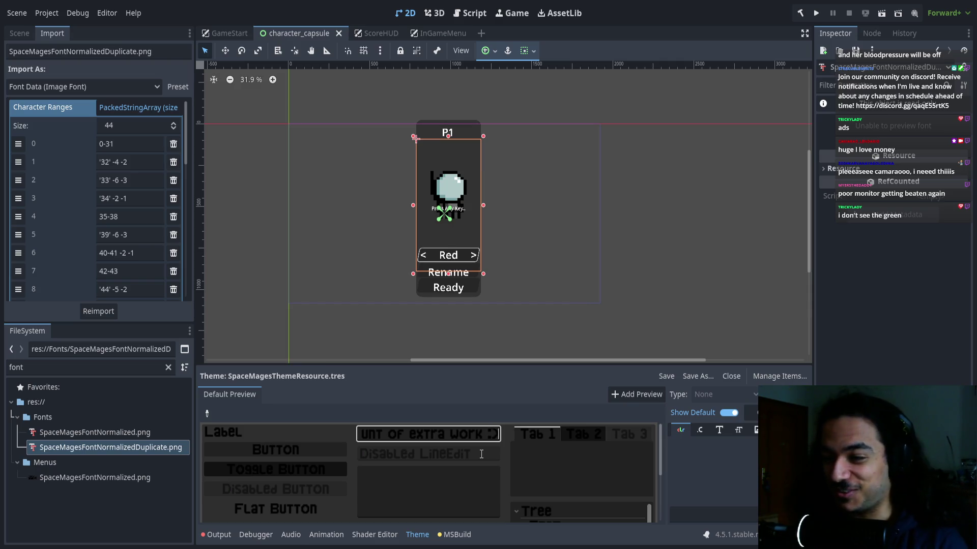
text( :D)
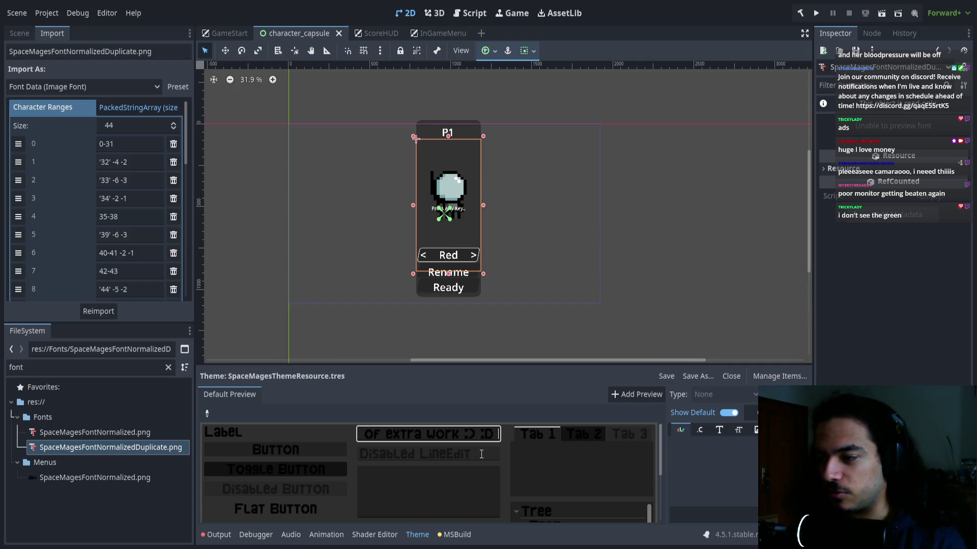
text( :3)
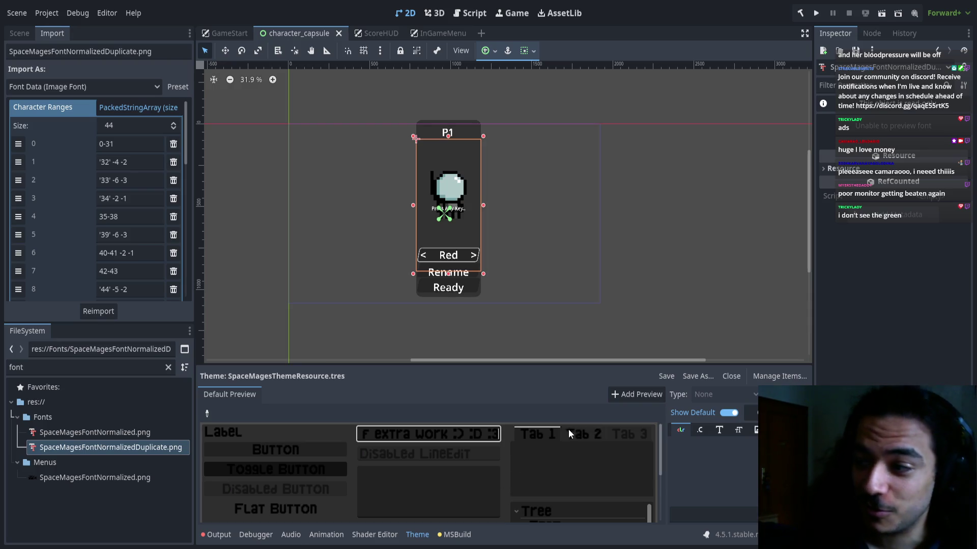
double_click(492, 438)
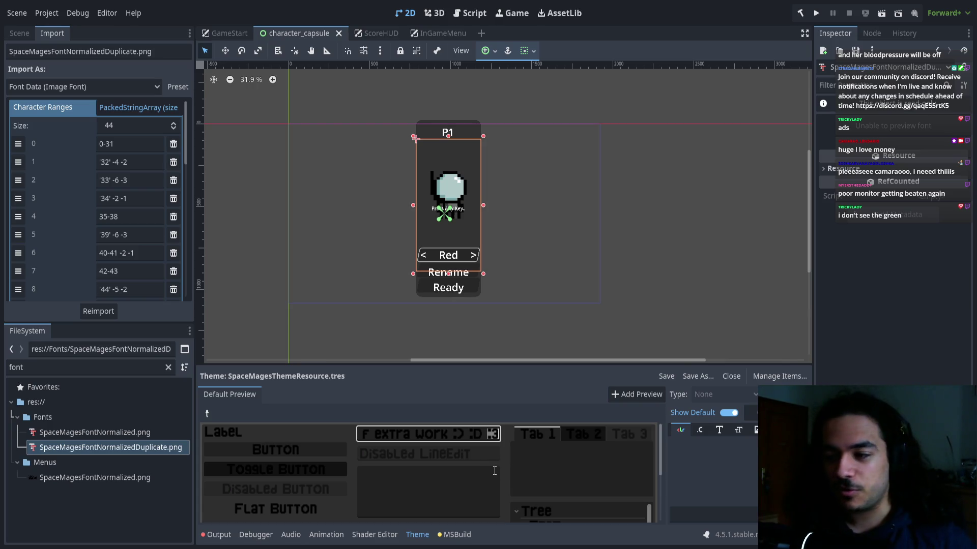
key(Home)
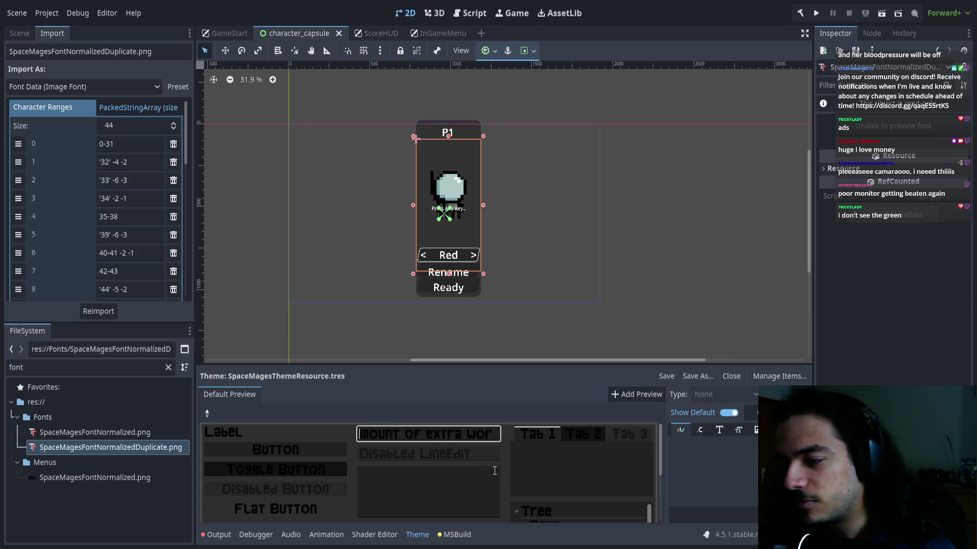
key(Left)
key(Left)
key(Left)
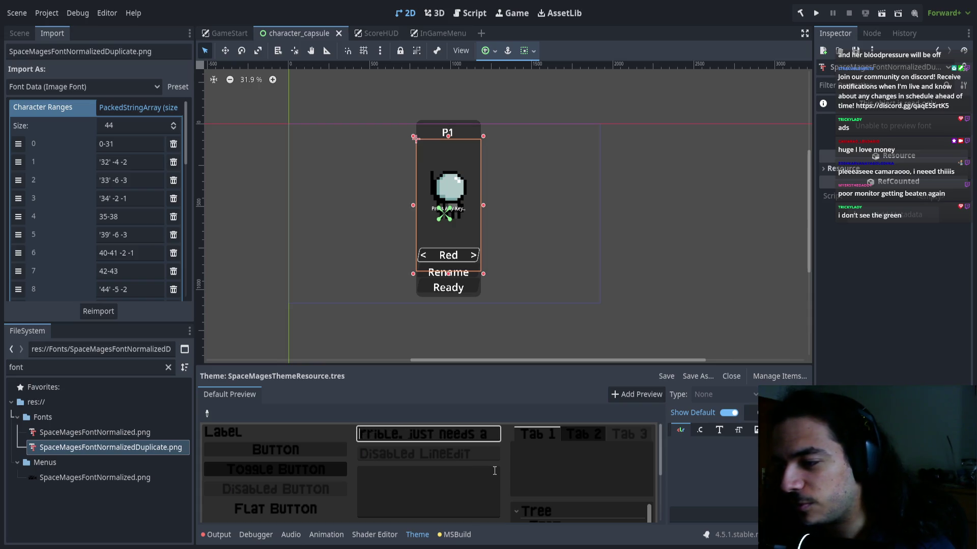
key(Left)
key(Left)
key(Left)
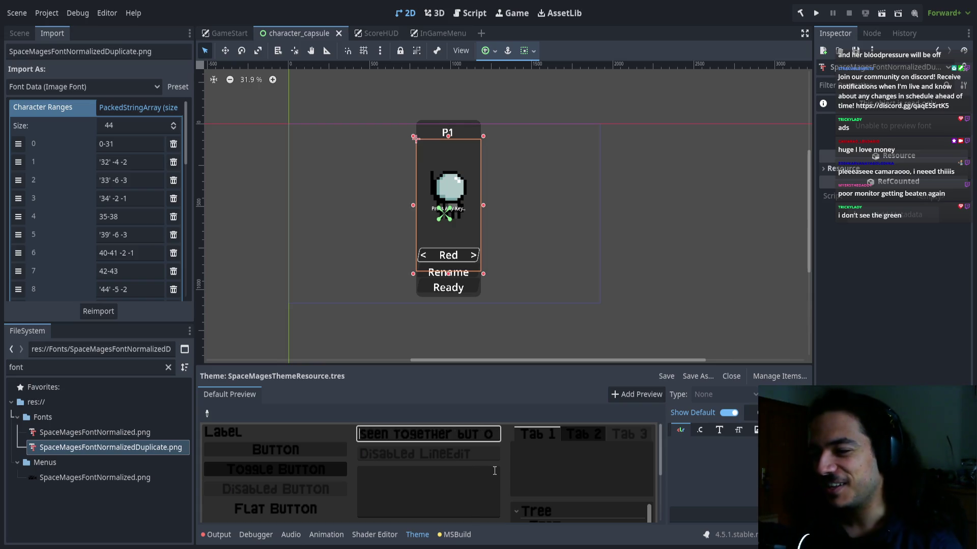
key(Left)
key(Left)
key(Left)
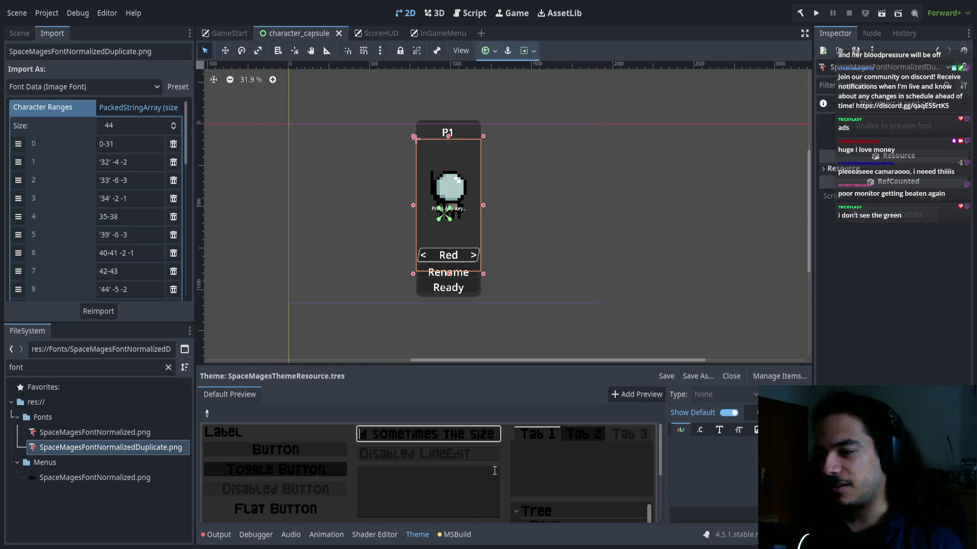
key(Left)
key(Left)
key(Left)
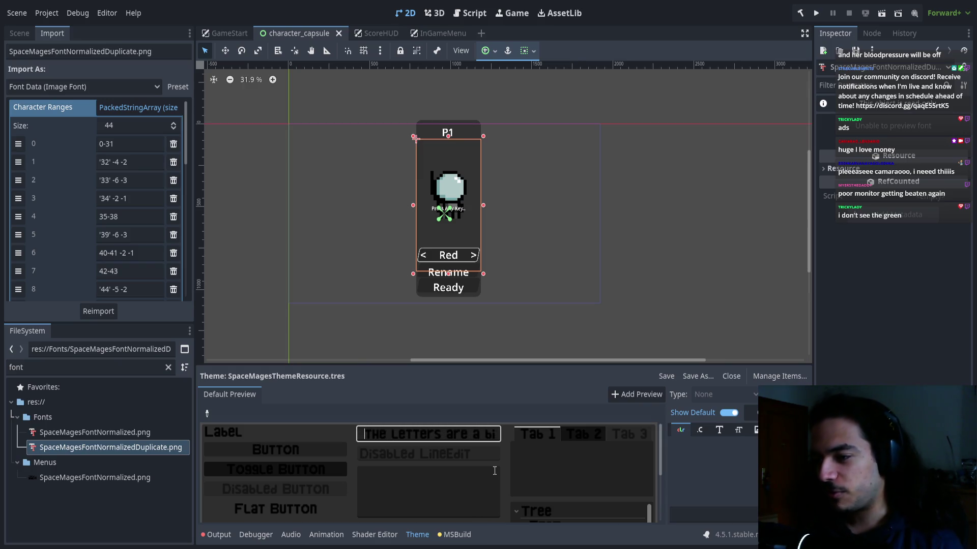
key(Right)
key(Right)
key(Right)
key(Left)
key(Left)
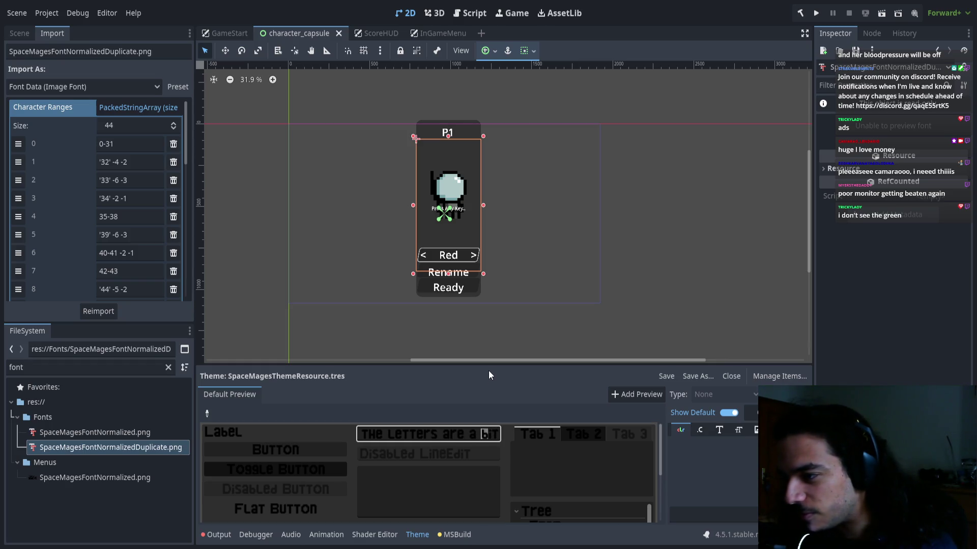
mouse_move(489, 365)
mouse_down()
mouse_move(473, 163)
mouse_move(458, 356)
mouse_move(450, 234)
mouse_up()
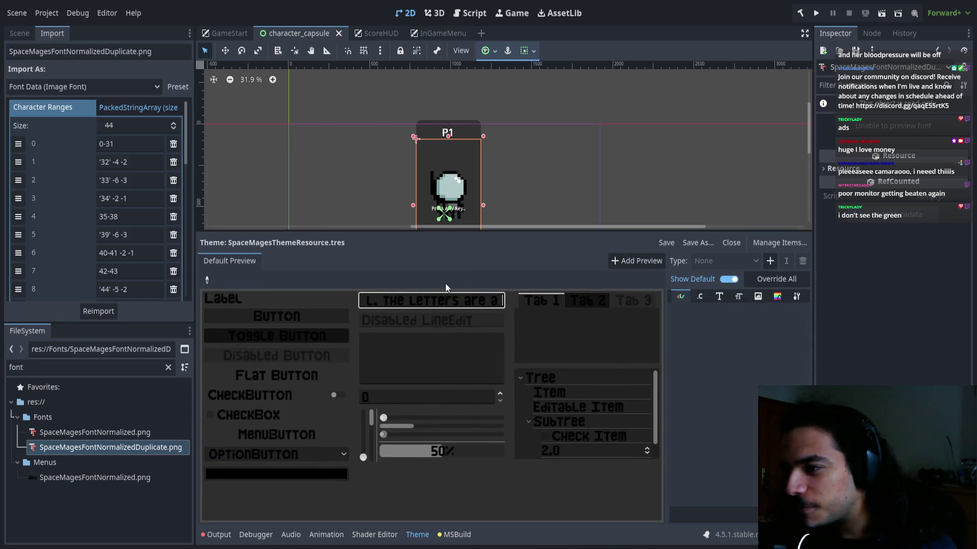
key(Right)
key(Right)
key(Right)
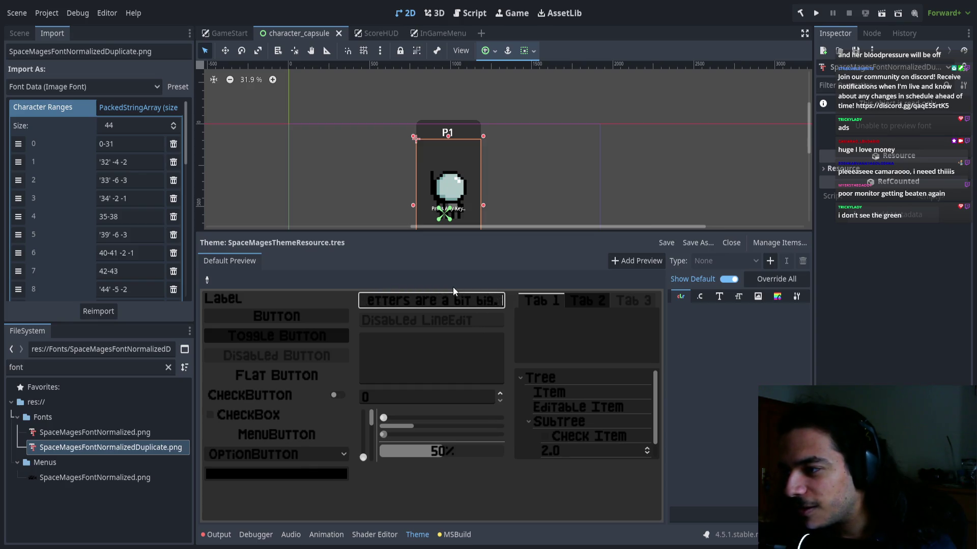
key(Right)
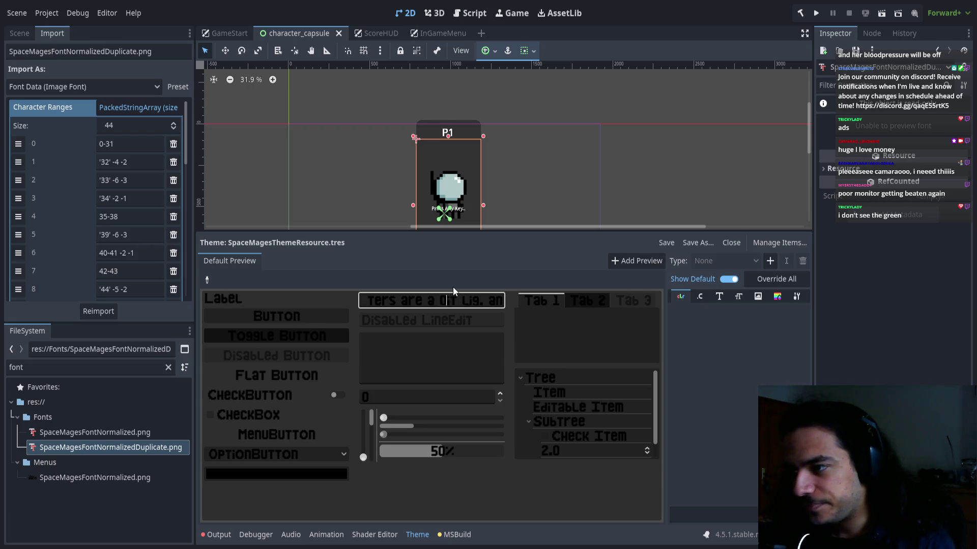
Replace the preview text with 'Line Edit' and save the scene.
key(ctrl+a)
key(BackSpace)
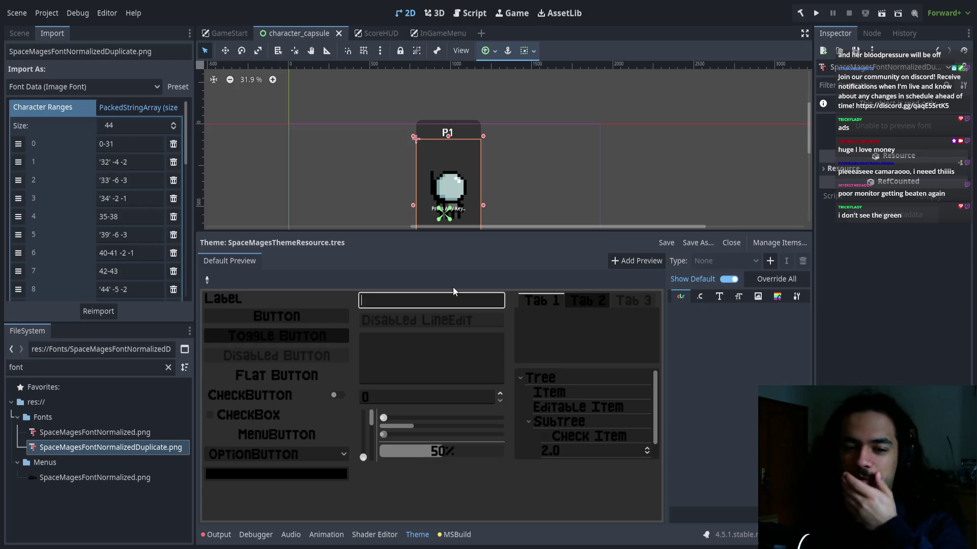
text(L)
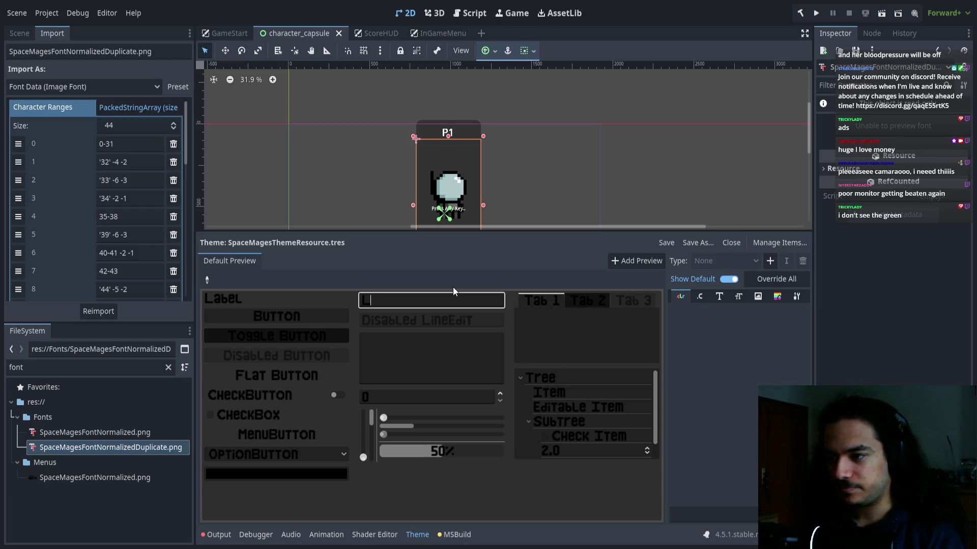
text(ine Edit WOHOO!)
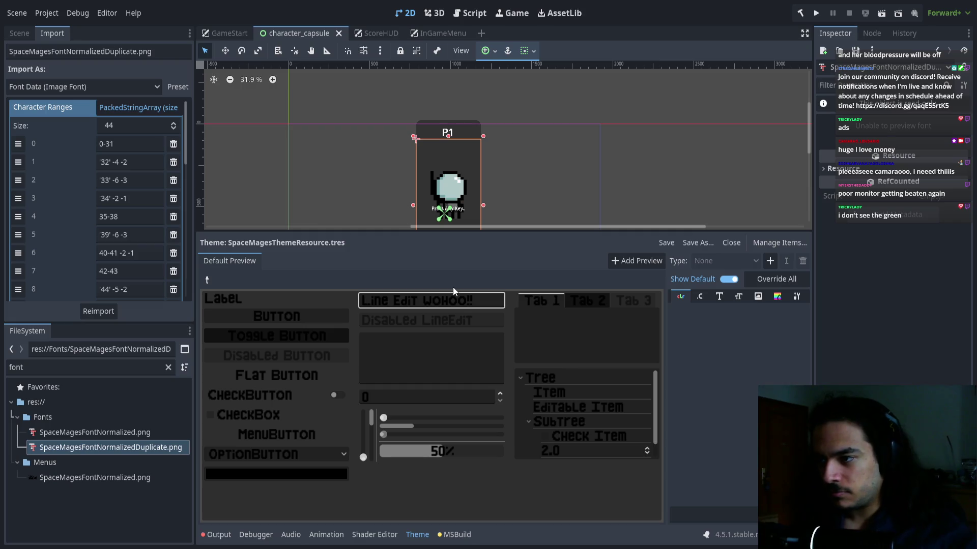
key(ctrl+s)
Test the emoticons ^^, XD, :( >: and :/ in the preview field.
key(ctrl+a)
key(BackSpace)
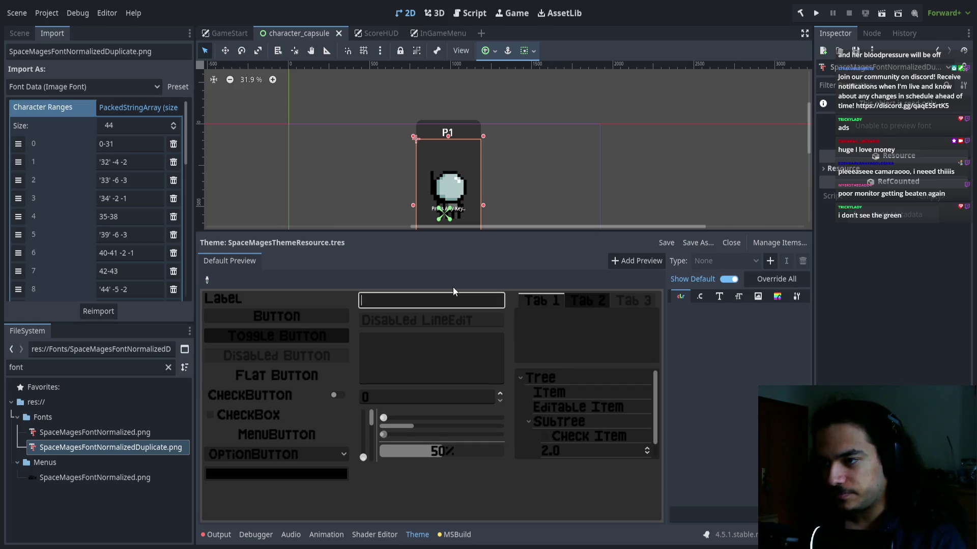
text(^^)
text(-)
key(BackSpace)
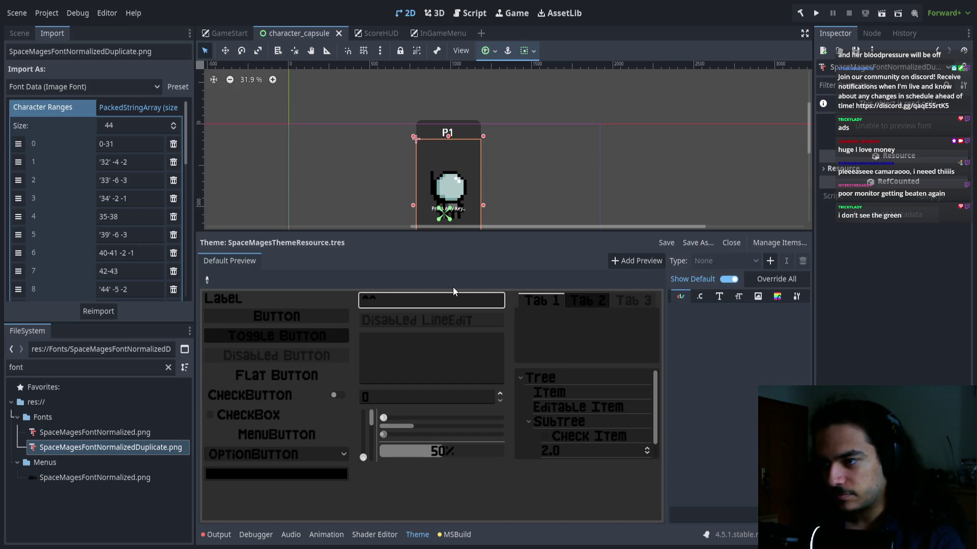
key(ctrl+a)
key(BackSpace)
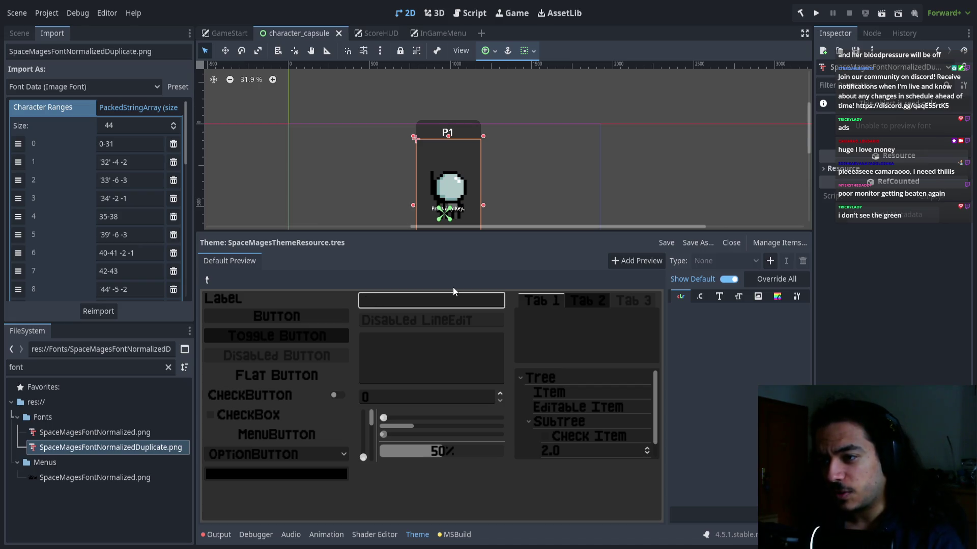
text(XD)
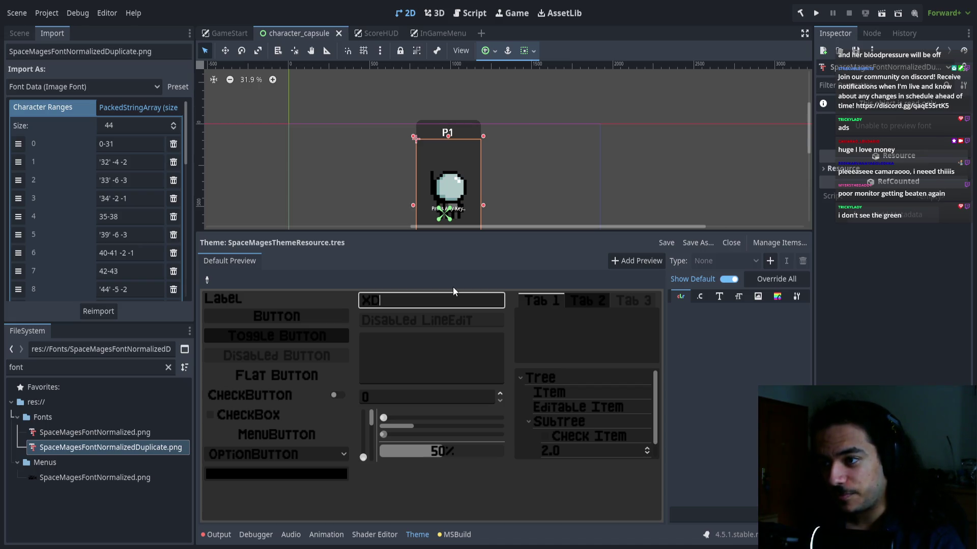
text( XD)
key(BackSpace)
text(C)
key(BackSpace)
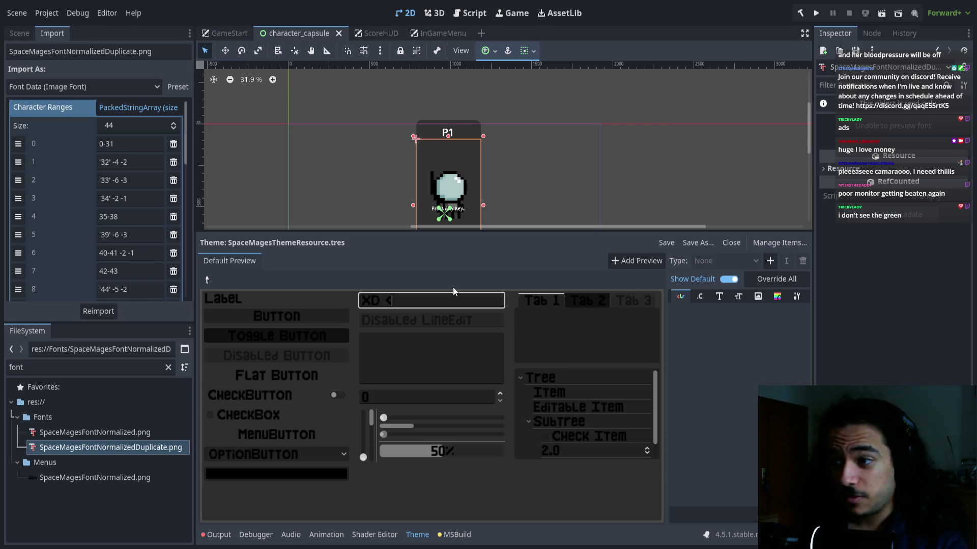
text(:( )
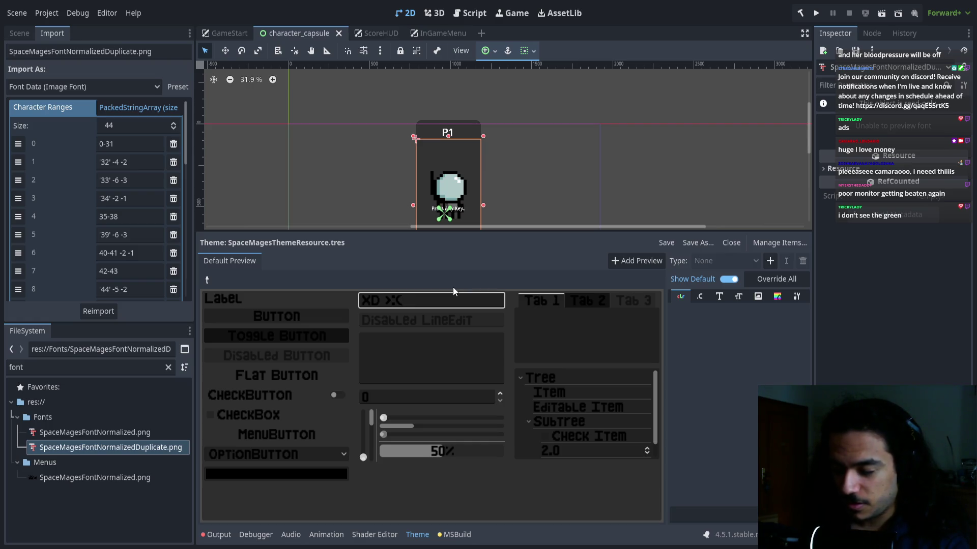
text(>:) :|)
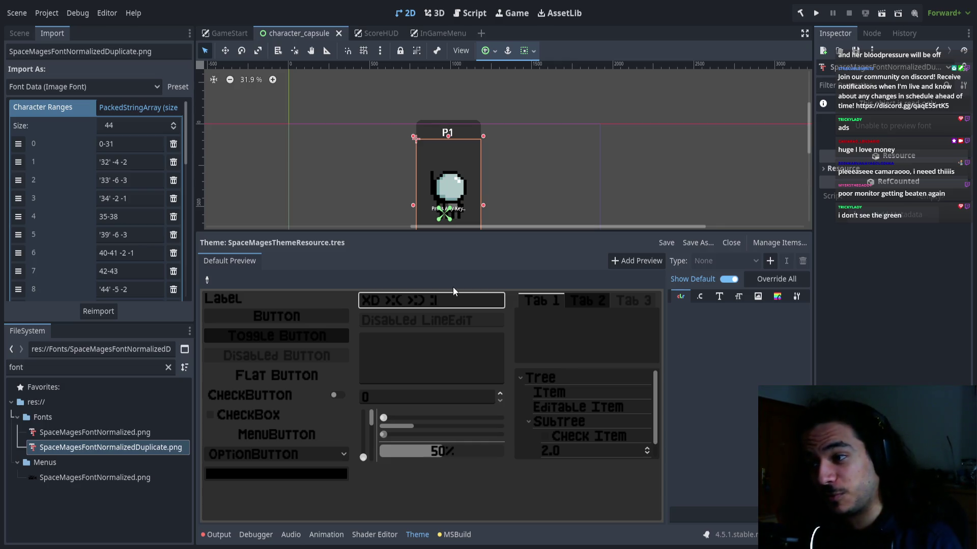
key(BackSpace)
key(BackSpace)
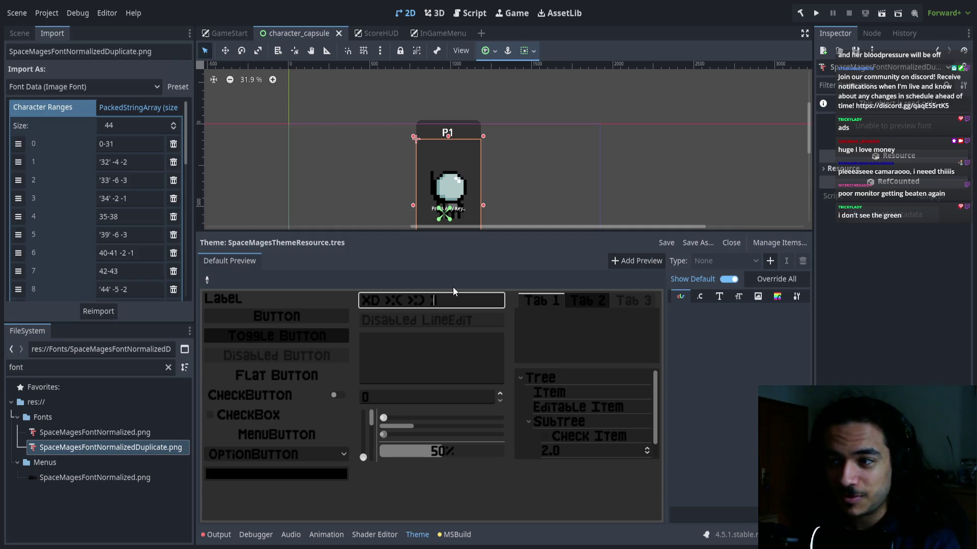
text(:/)
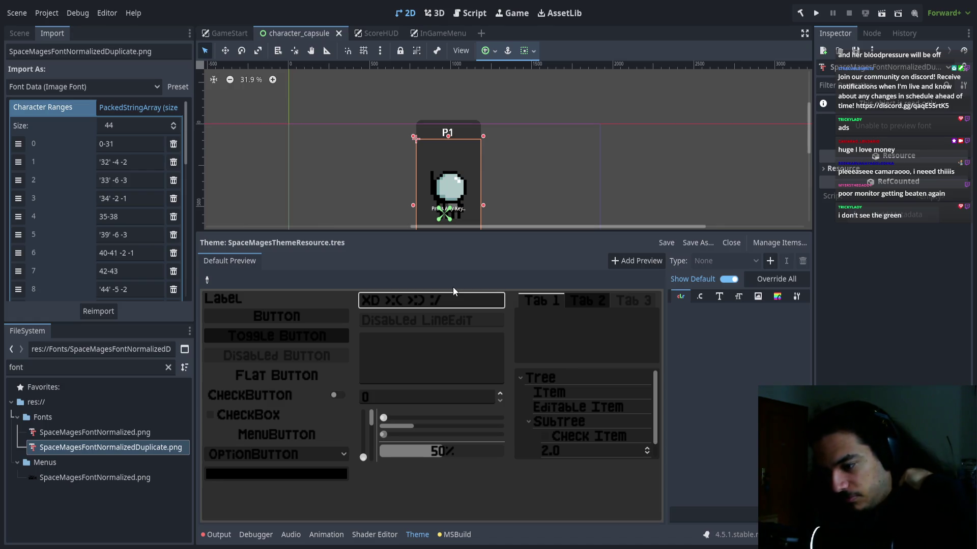
key(BackSpace)
key(BackSpace)
text(DX)
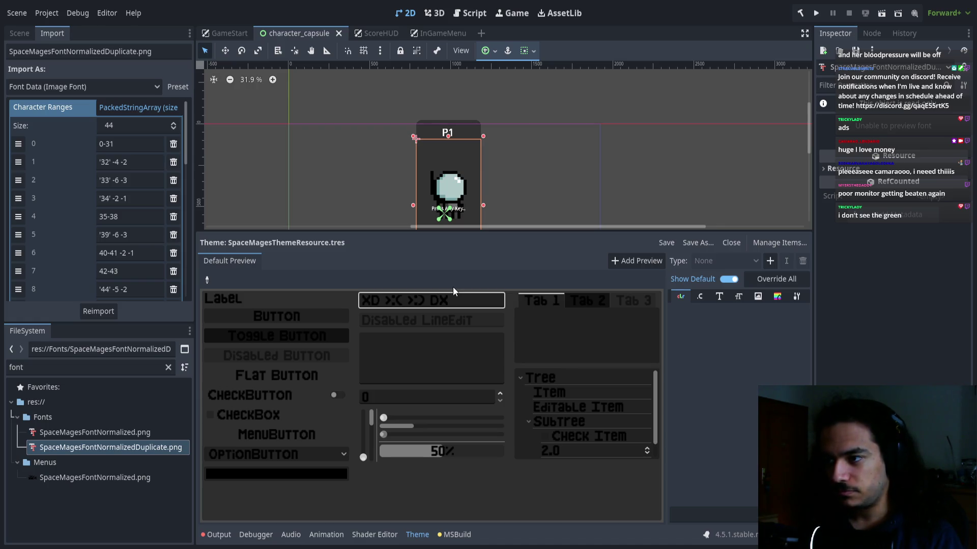
Test the B, > and \ characters, then leave the field empty.
key(ctrl+a)
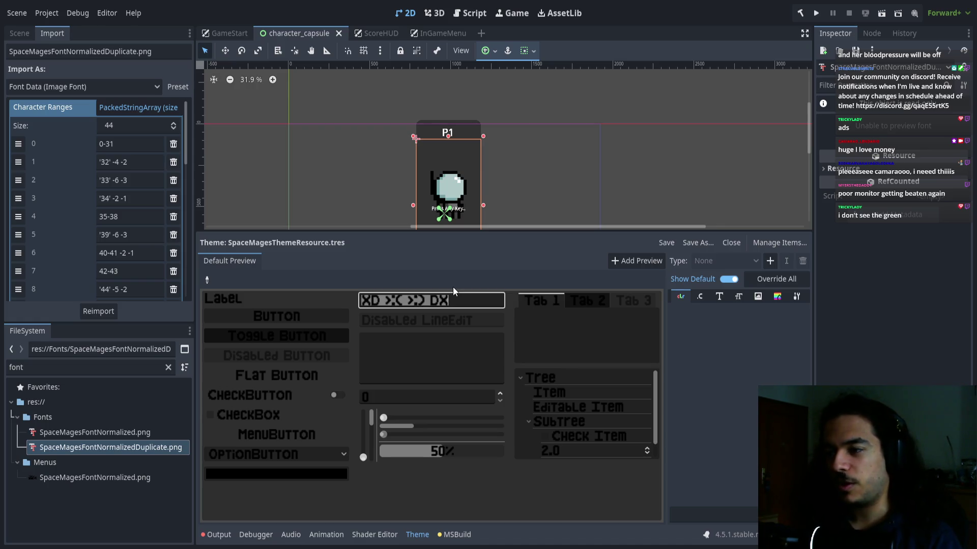
key(BackSpace)
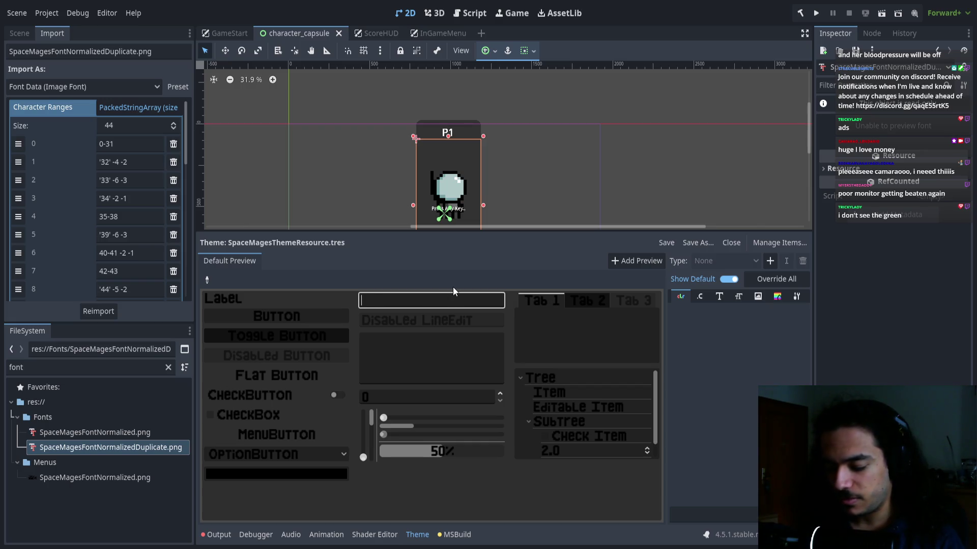
text(B>)
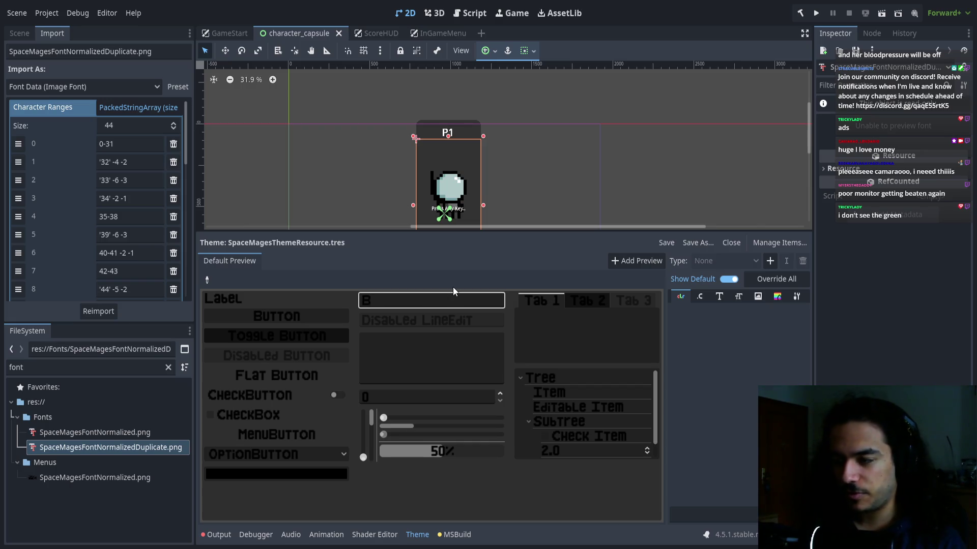
key(BackSpace)
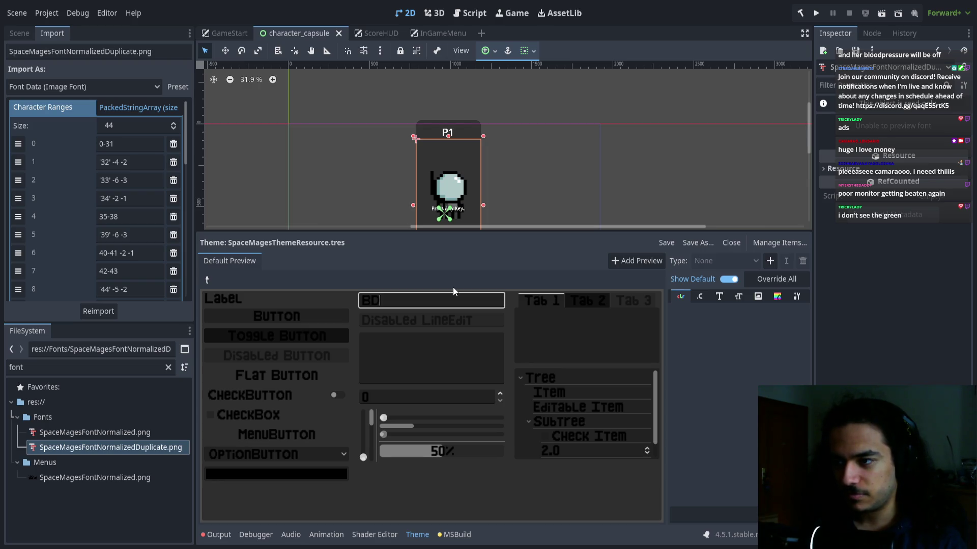
text(>)
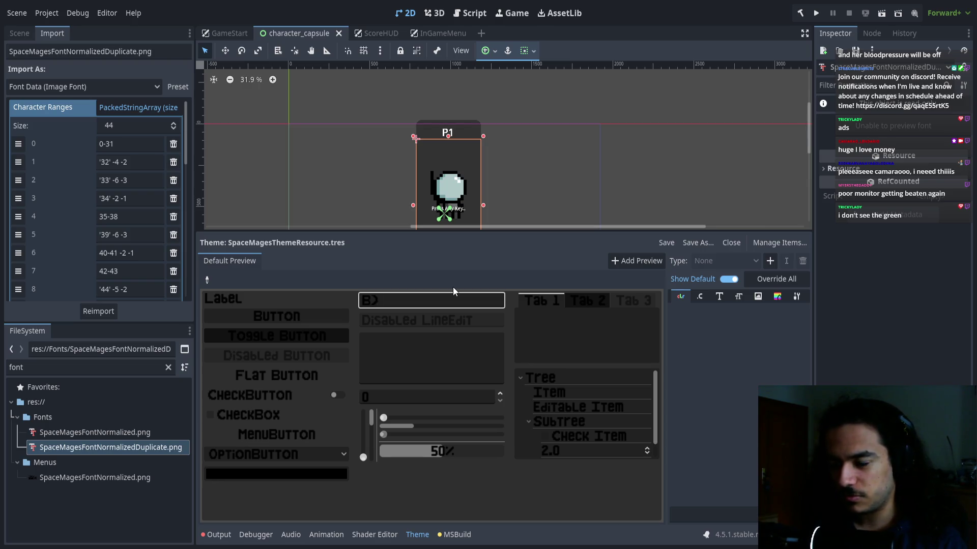
key(BackSpace)
key(BackSpace)
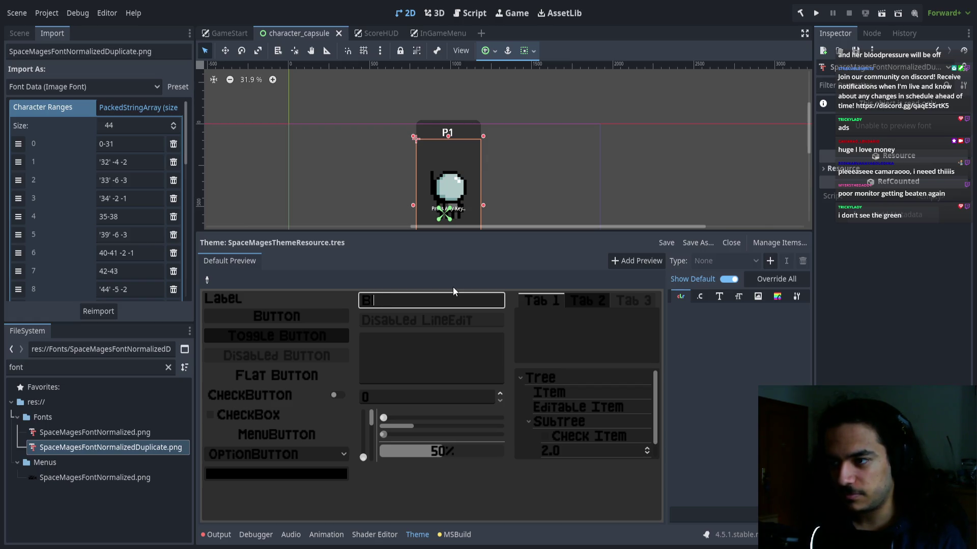
text(\)
key(BackSpace)
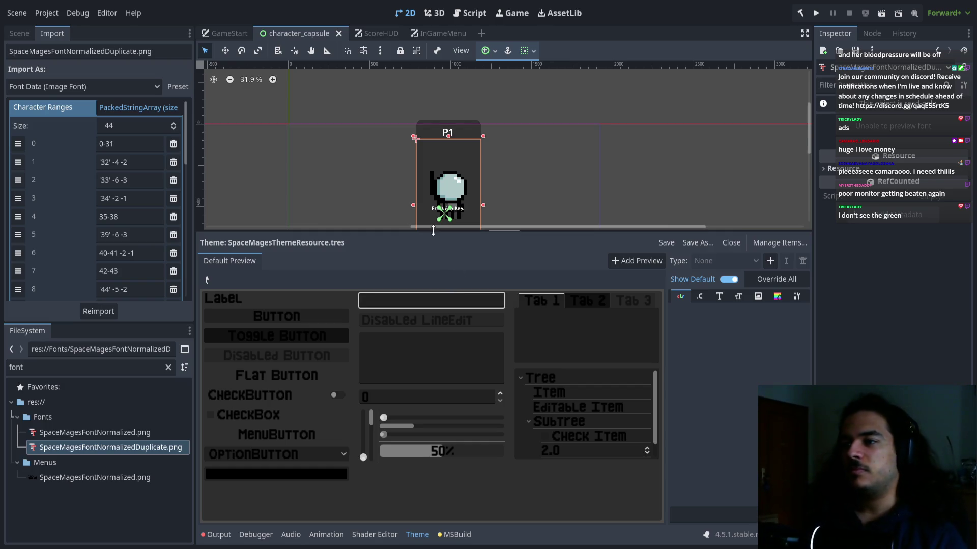
Enlarge the canvas, frame the capsule panel with its Ready button, and run the game.
drag(436, 231, 436, 363)
scroll(441, 279, up, 3)
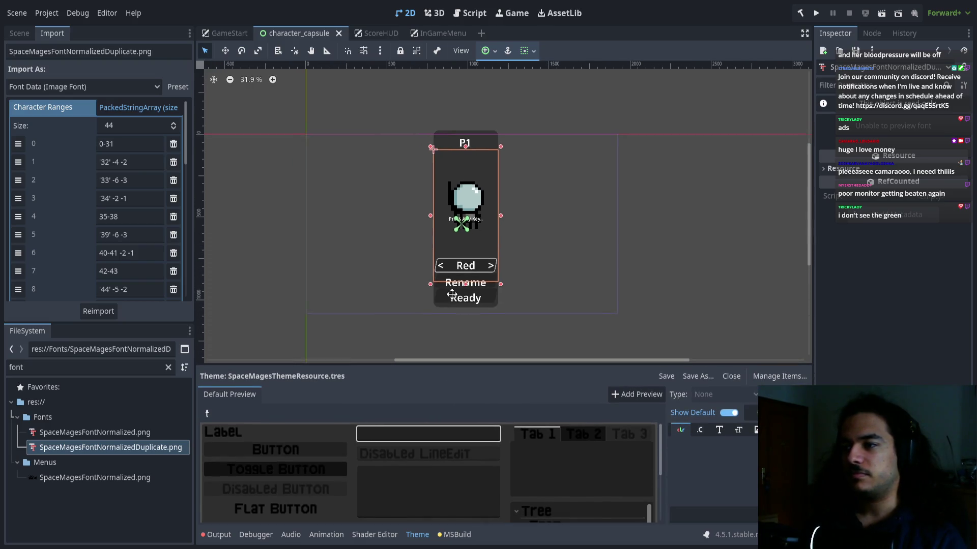
drag(440, 280, 438, 286)
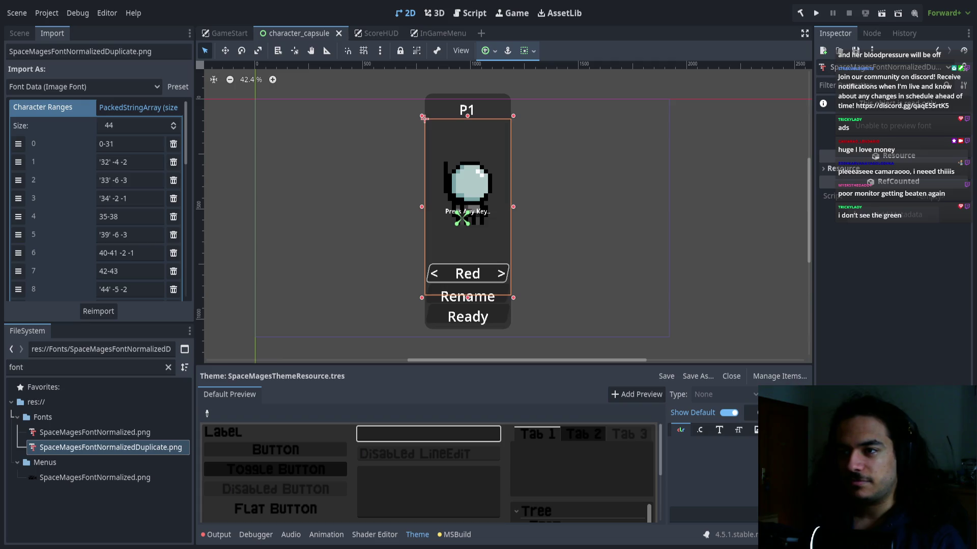
scroll(440, 224, up, 1)
drag(441, 224, 441, 242)
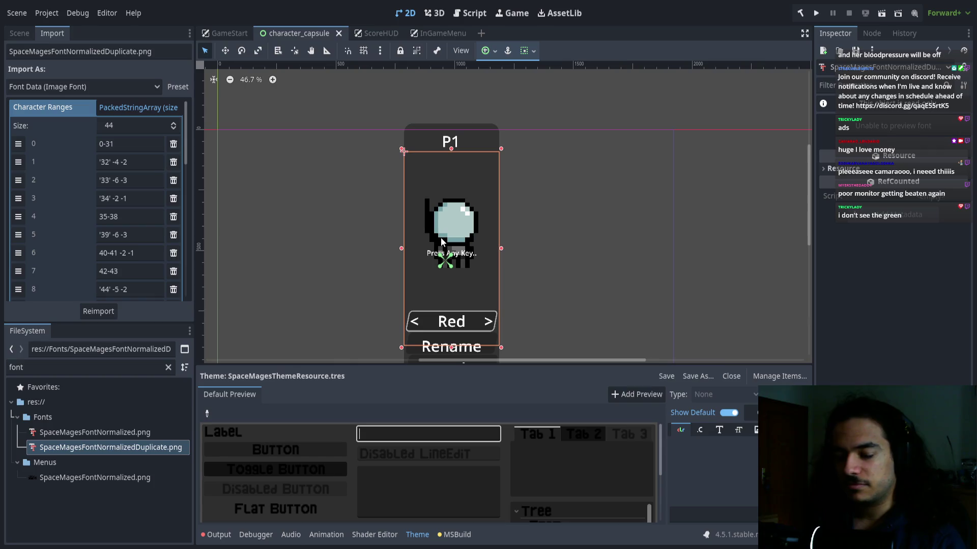
mouse_move(478, 281)
mouse_down()
mouse_move(493, 266)
mouse_move(464, 243)
mouse_up()
scroll(493, 266, down, 2)
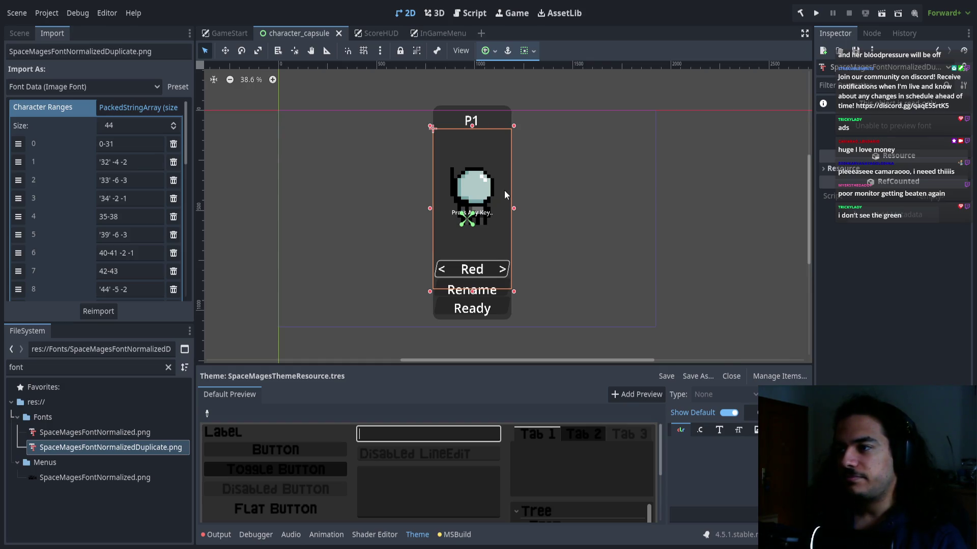
scroll(505, 190, up, 1)
click(814, 13)
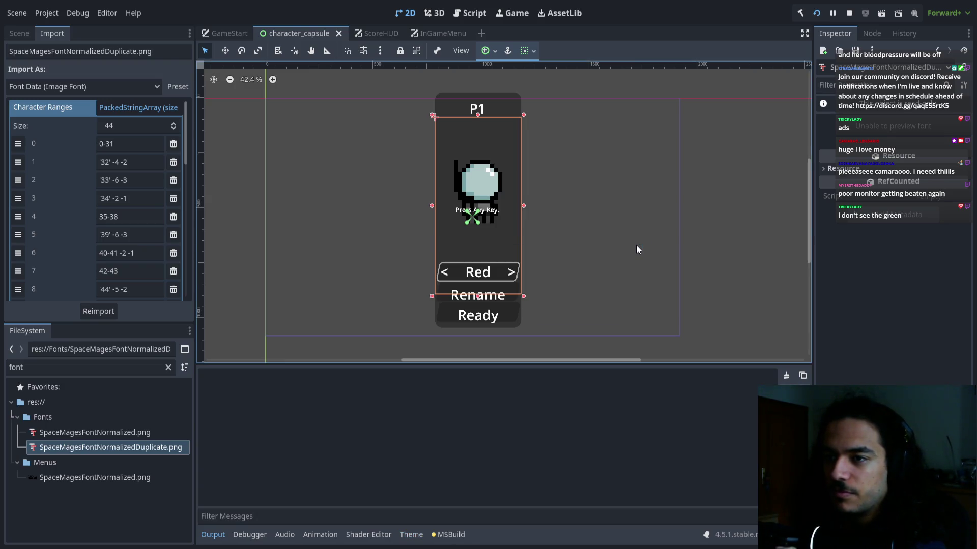
Join as P1, quit the game, and inspect the Fonts folder's font import settings.
key(Return)
key(F8)
click(167, 432)
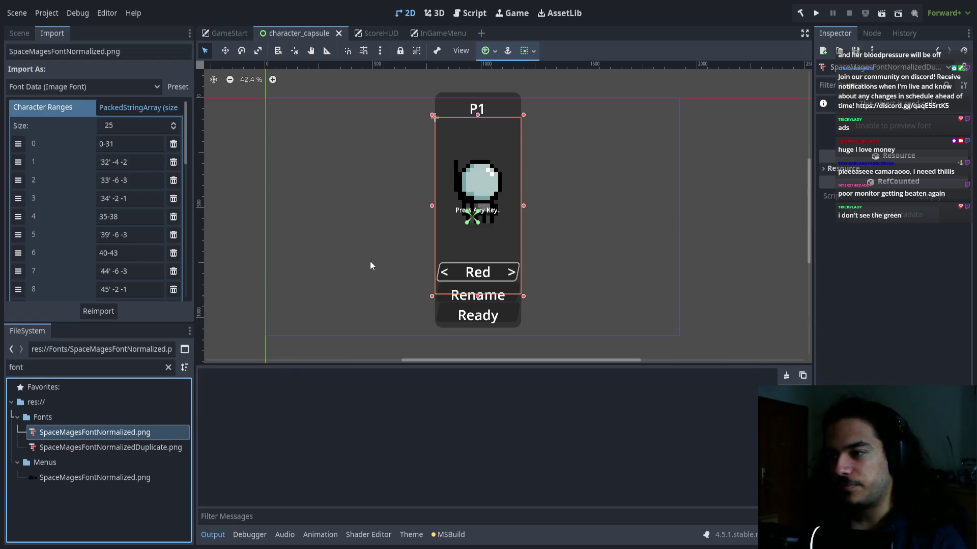
click(84, 419)
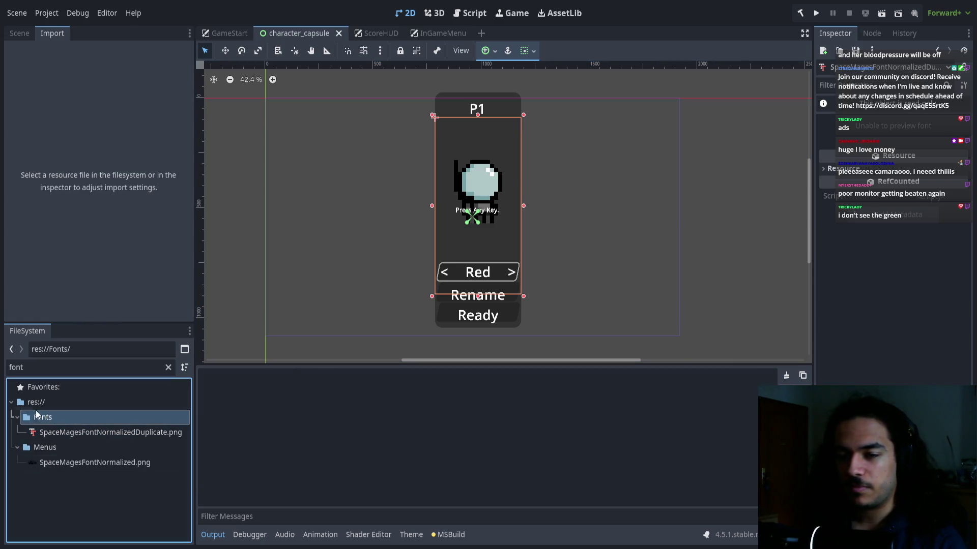
click(168, 367)
click(101, 459)
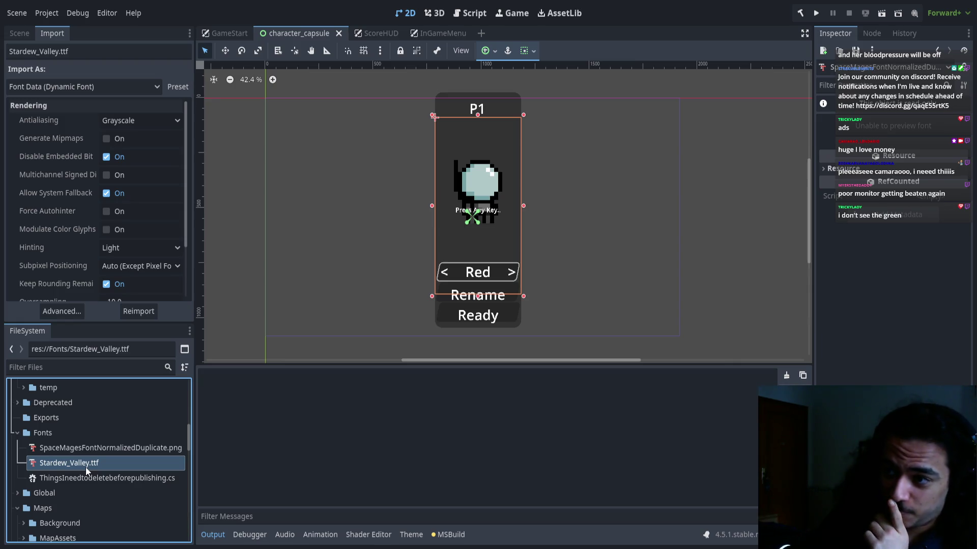
click(566, 358)
Search the files for 'indivi' and open IndividualScoreCounter.tscn.
click(78, 367)
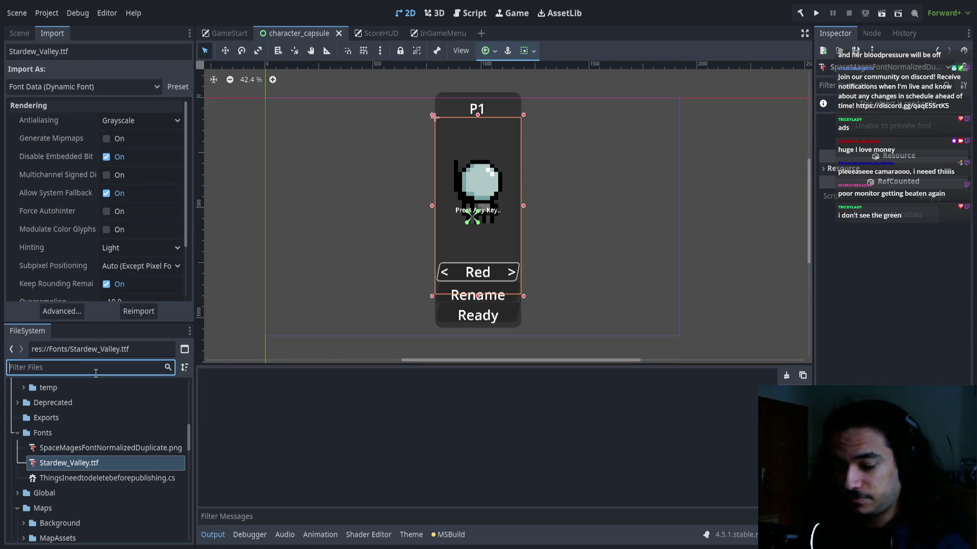
text(indivi)
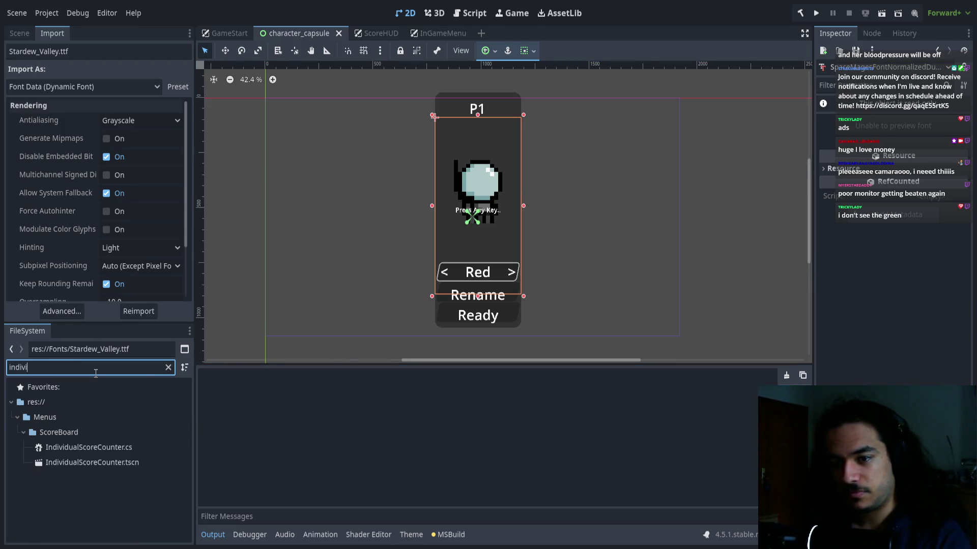
double_click(84, 459)
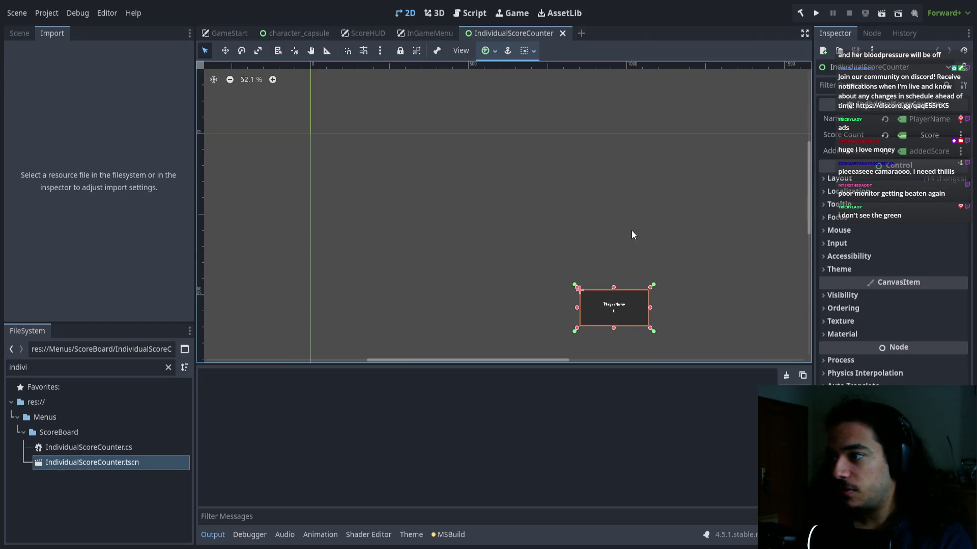
Assign SpaceMagesThemeResource.tres as the IndividualScoreCounter root node's Theme.
key(f)
scroll(602, 213, up, 4)
click(19, 34)
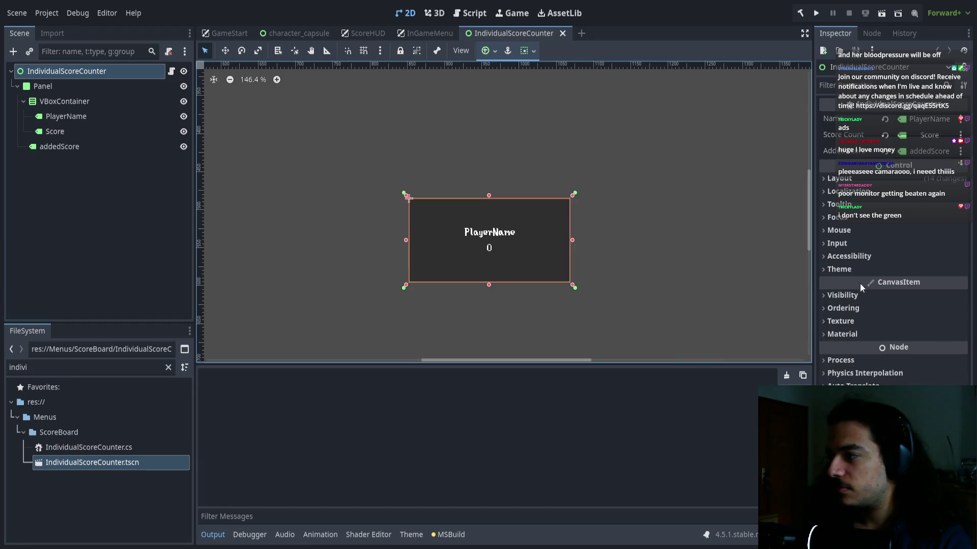
click(839, 269)
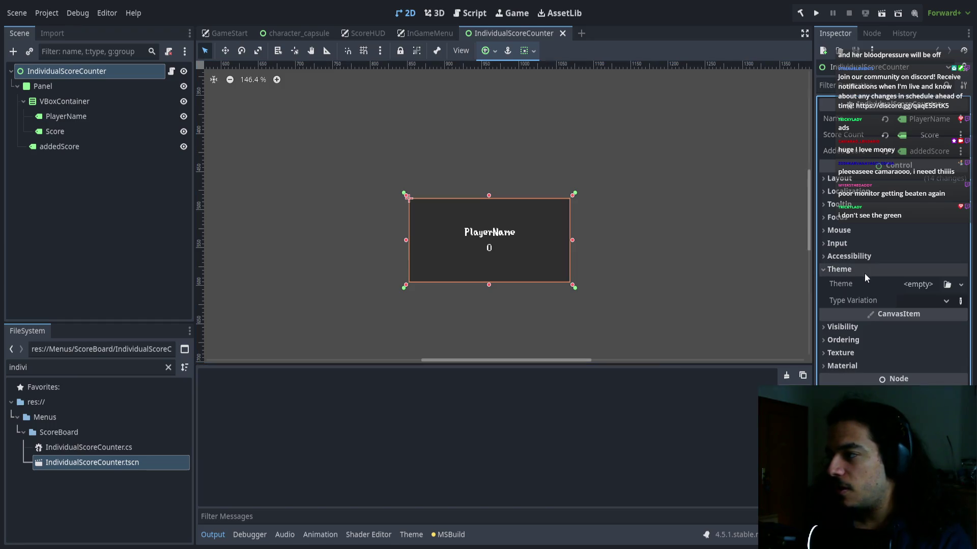
double_click(62, 368)
text(them)
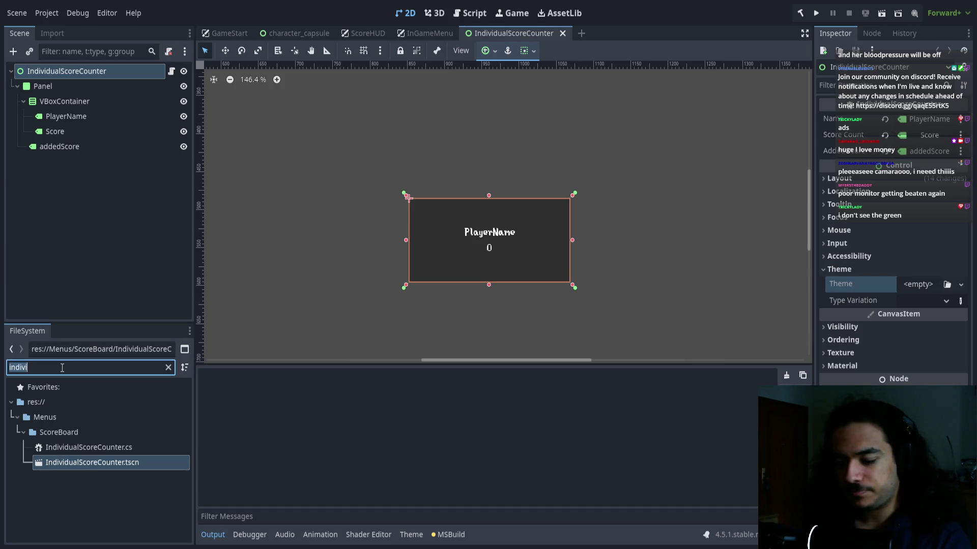
text(e)
mouse_move(94, 432)
mouse_down()
mouse_move(722, 379)
mouse_move(914, 292)
mouse_up()
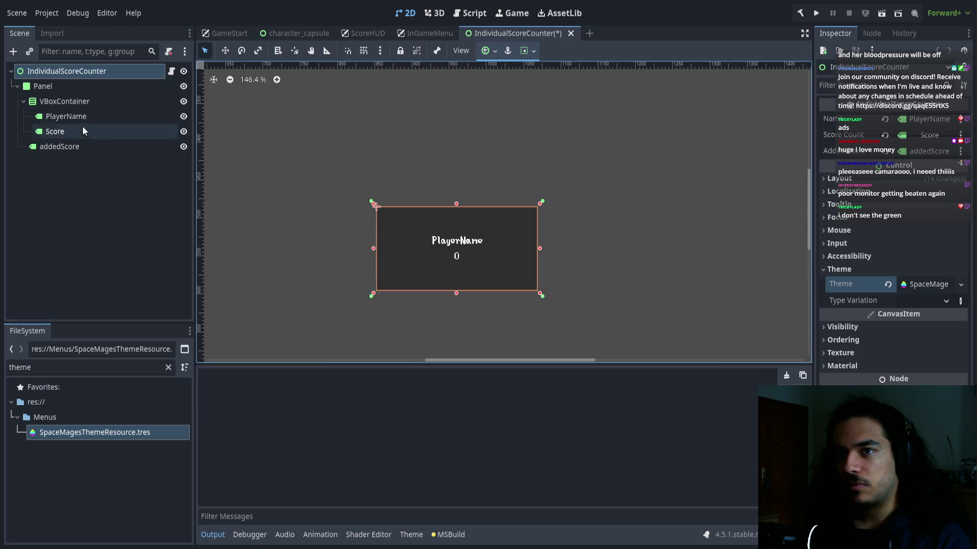
Check the font settings of the PlayerName, Score and addedScore labels.
click(57, 116)
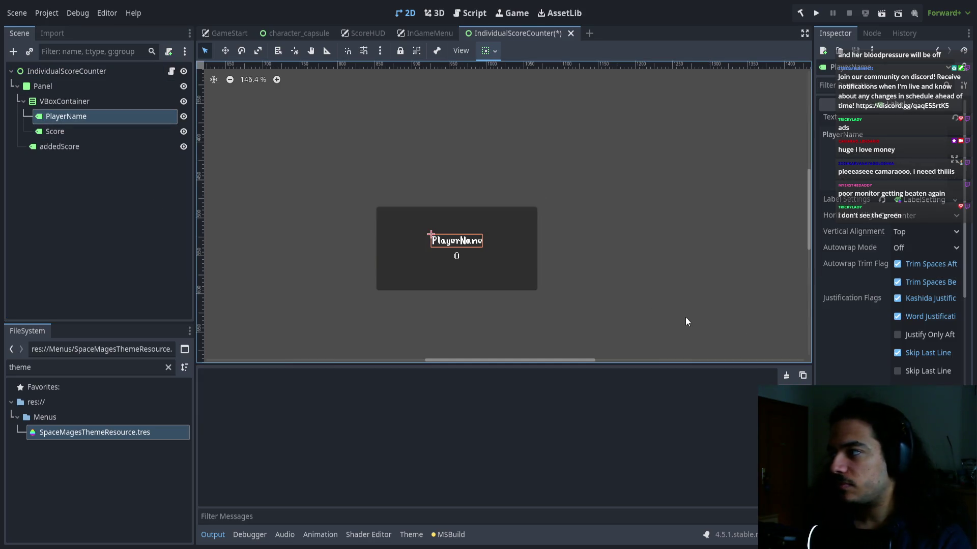
click(901, 199)
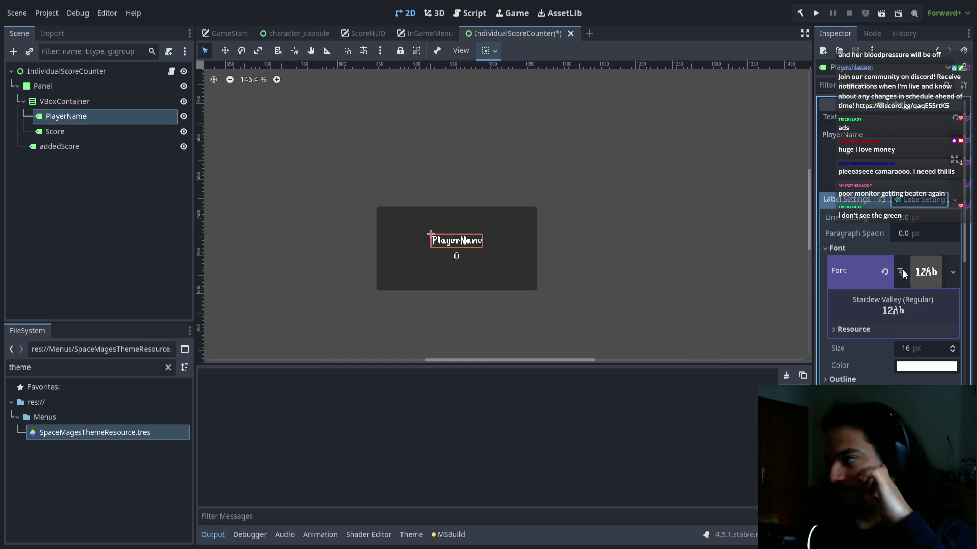
click(79, 131)
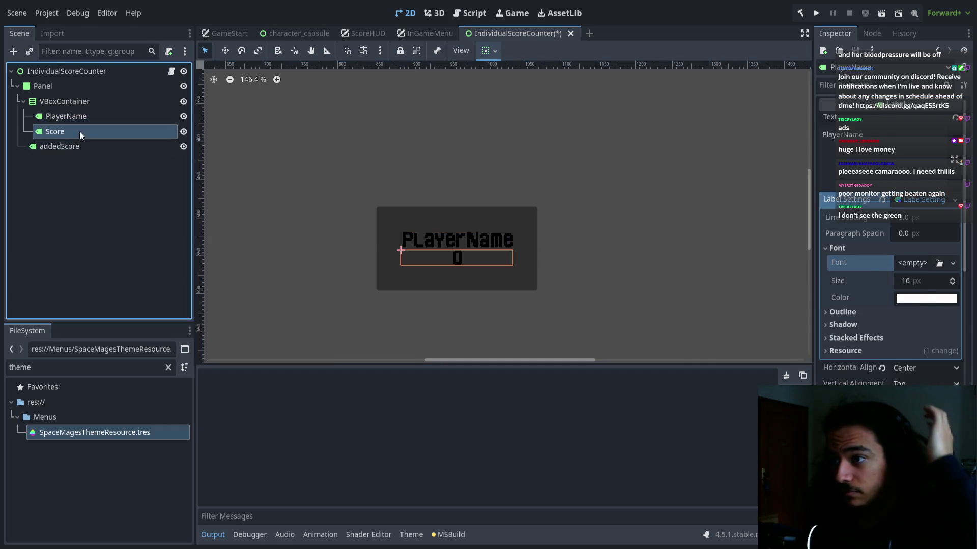
click(913, 201)
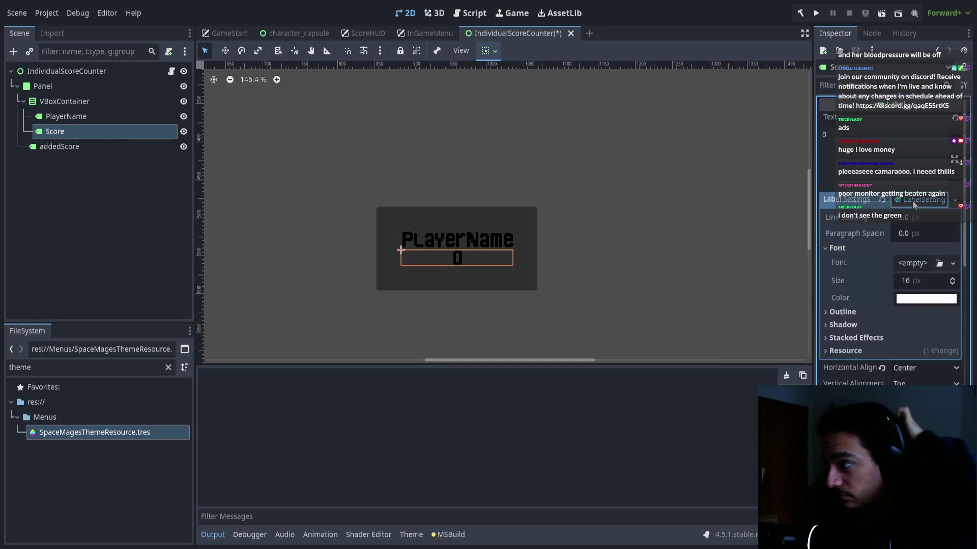
click(911, 200)
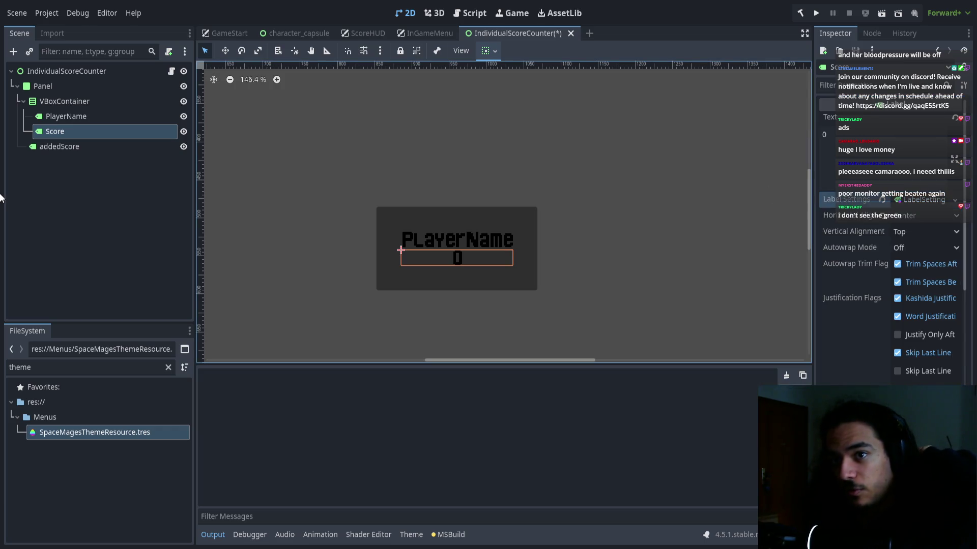
click(94, 147)
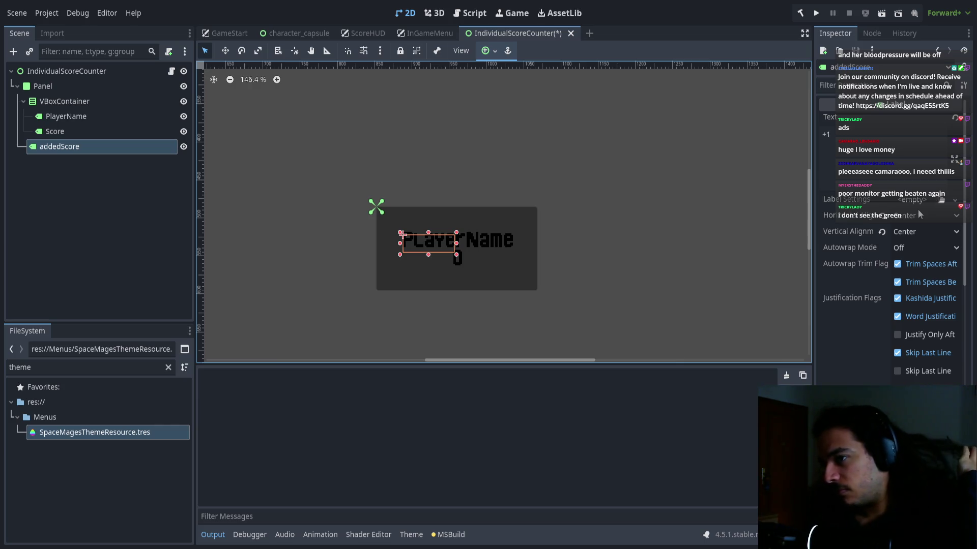
drag(468, 287, 496, 287)
Save the IndividualScoreCounter scene and run the game.
key(ctrl+s)
click(592, 149)
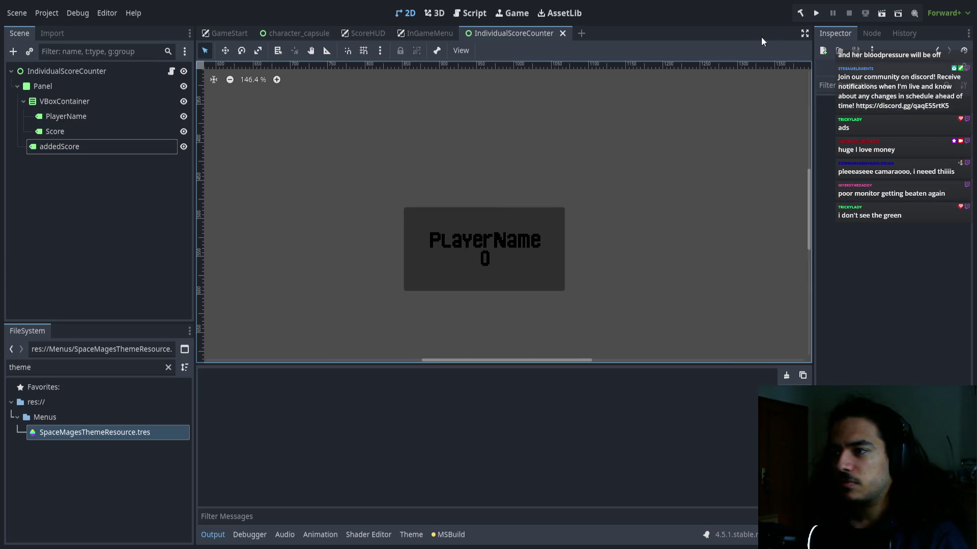
click(129, 118)
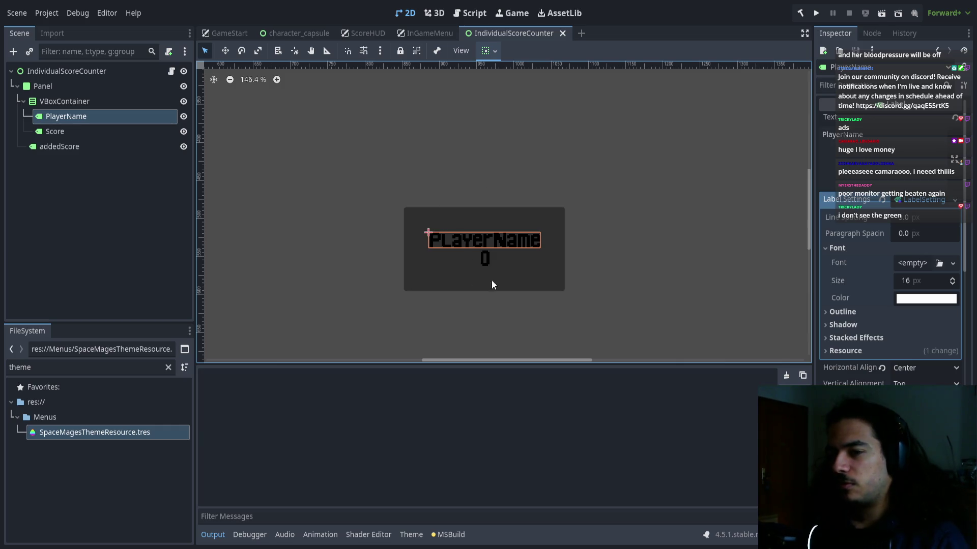
click(816, 14)
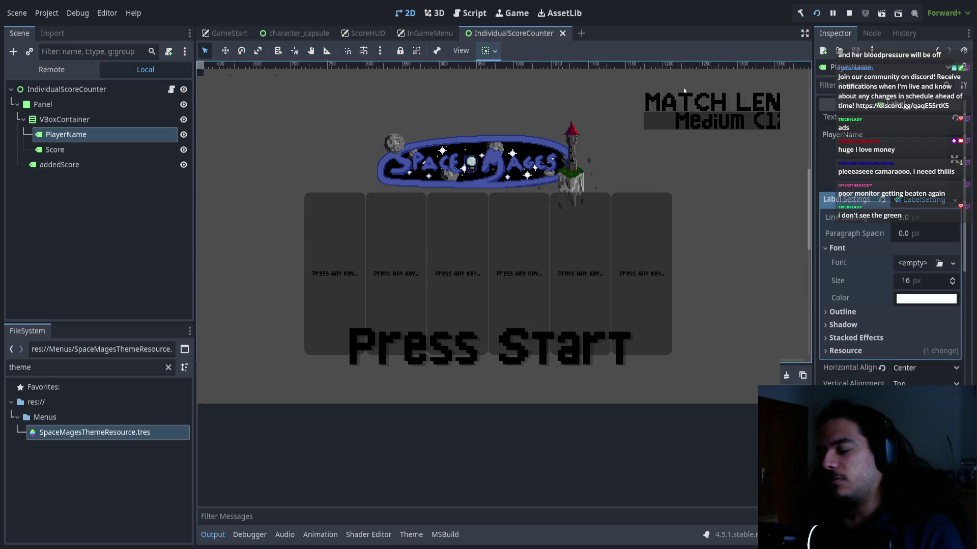
Join the game as player one, then in GameStart inspect MenuButton2 and VBoxContainer2.
key(Return)
click(233, 33)
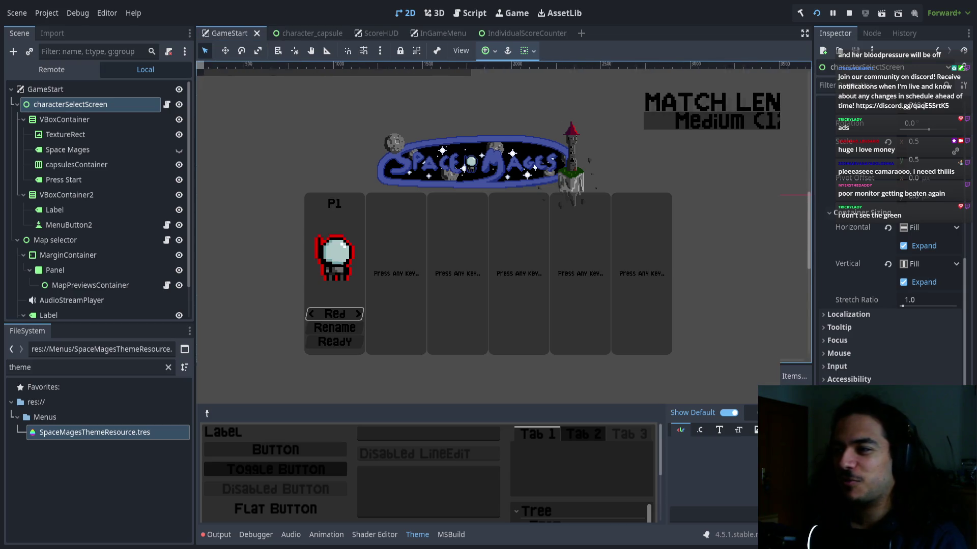
click(69, 224)
click(66, 195)
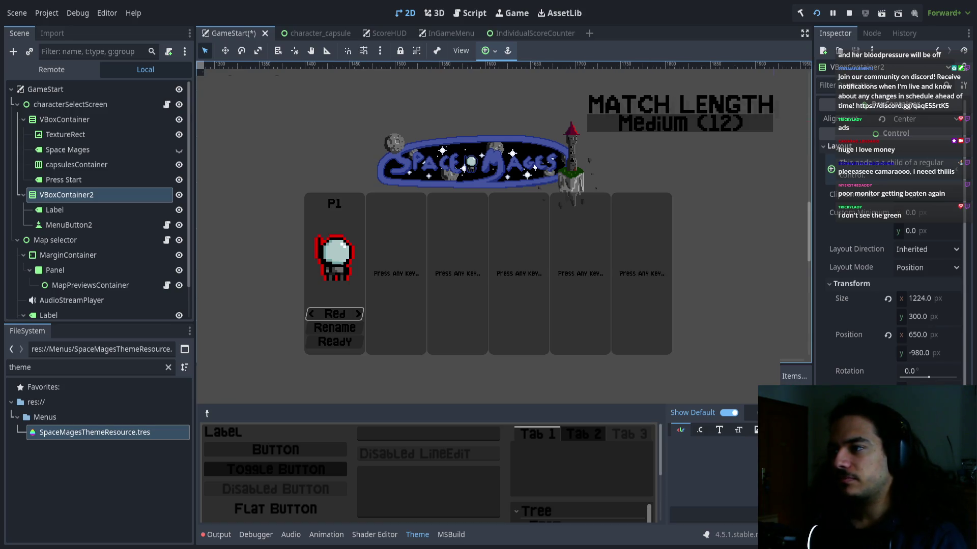
Reselect MenuButton2 and expand its Layout section in the Inspector.
click(68, 225)
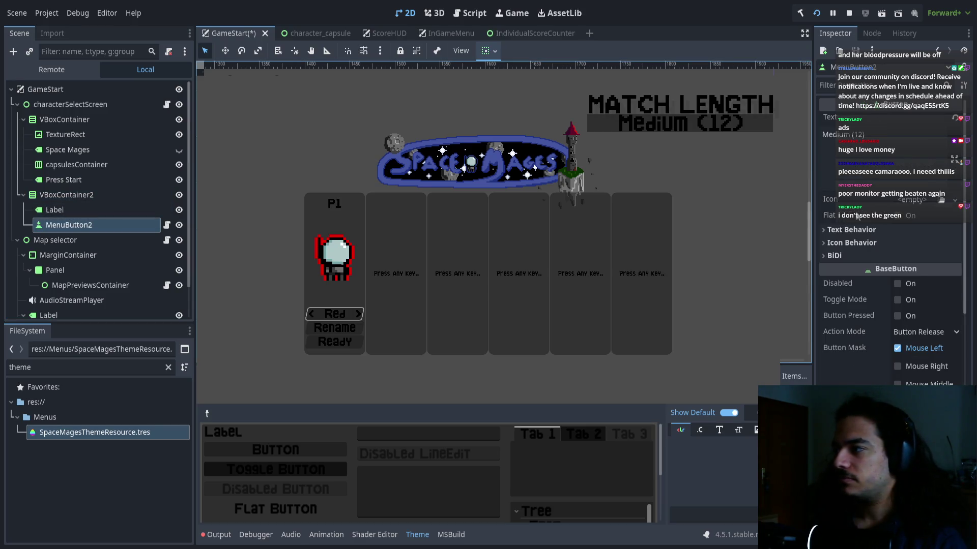
scroll(882, 352, down, 5)
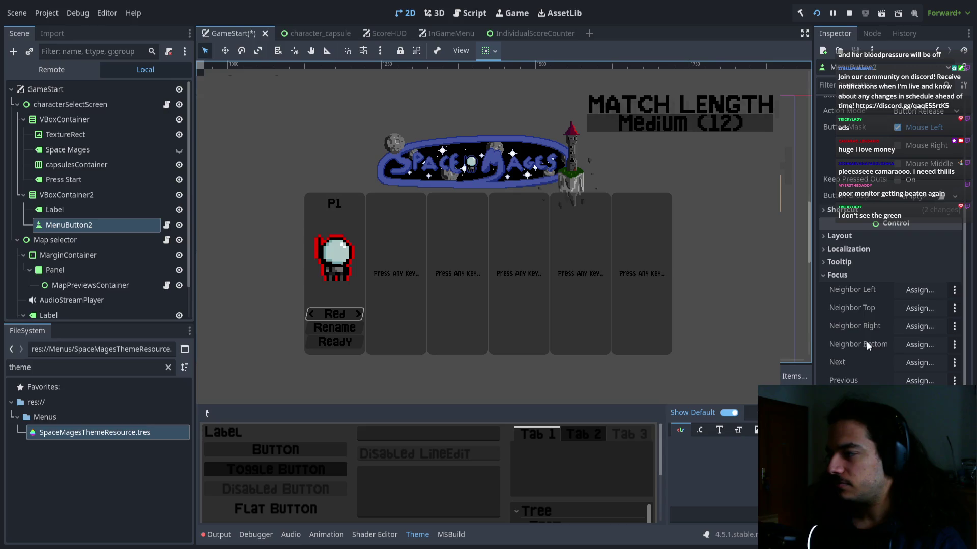
scroll(843, 294, up, 5)
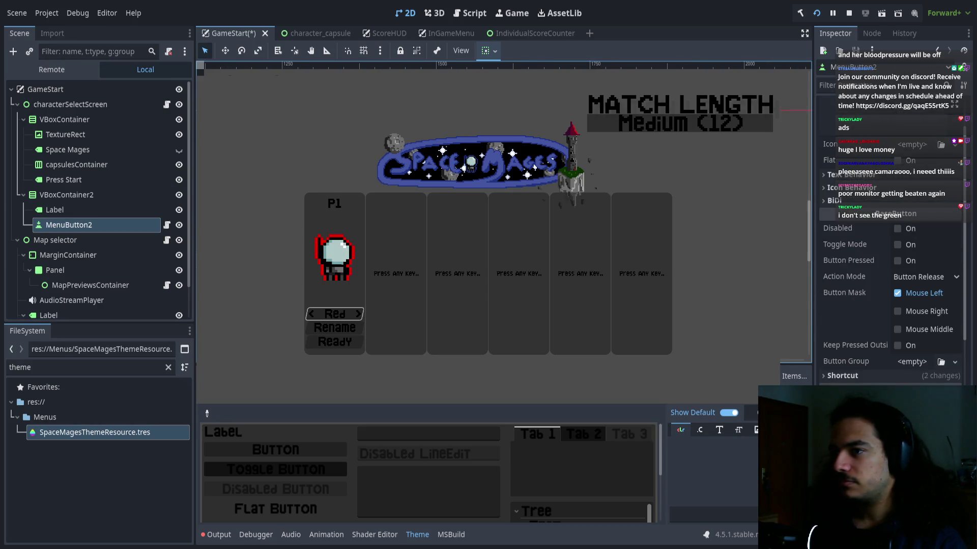
scroll(883, 270, down, 2)
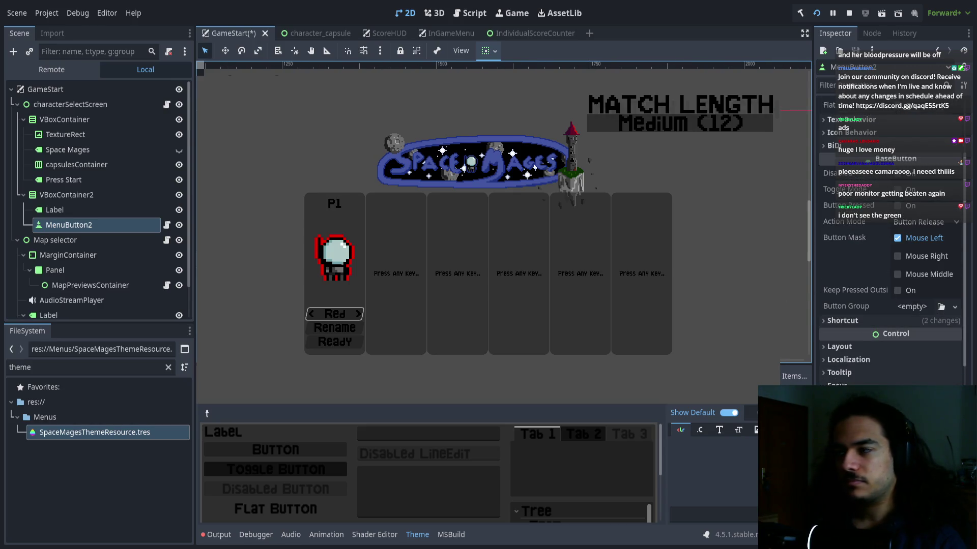
click(844, 322)
click(845, 323)
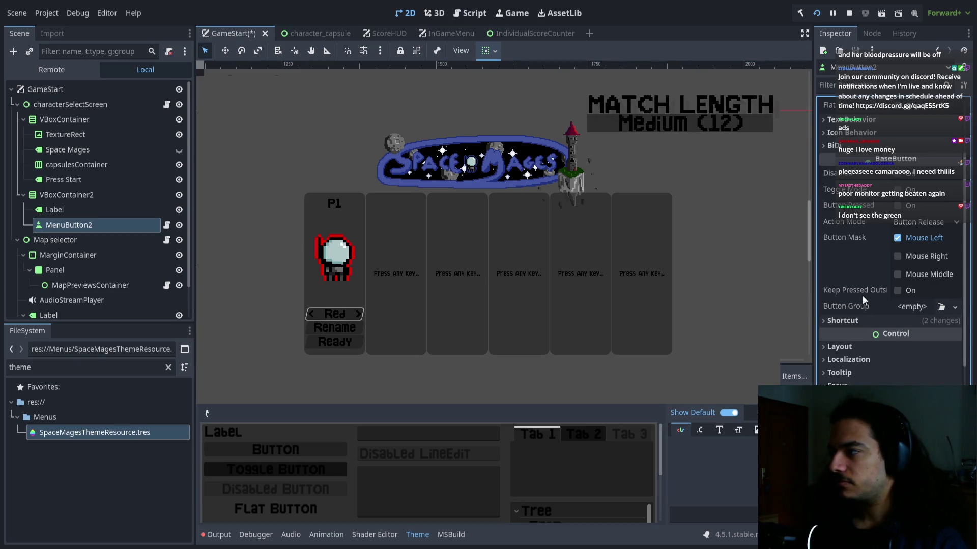
scroll(864, 300, up, 2)
scroll(860, 292, down, 5)
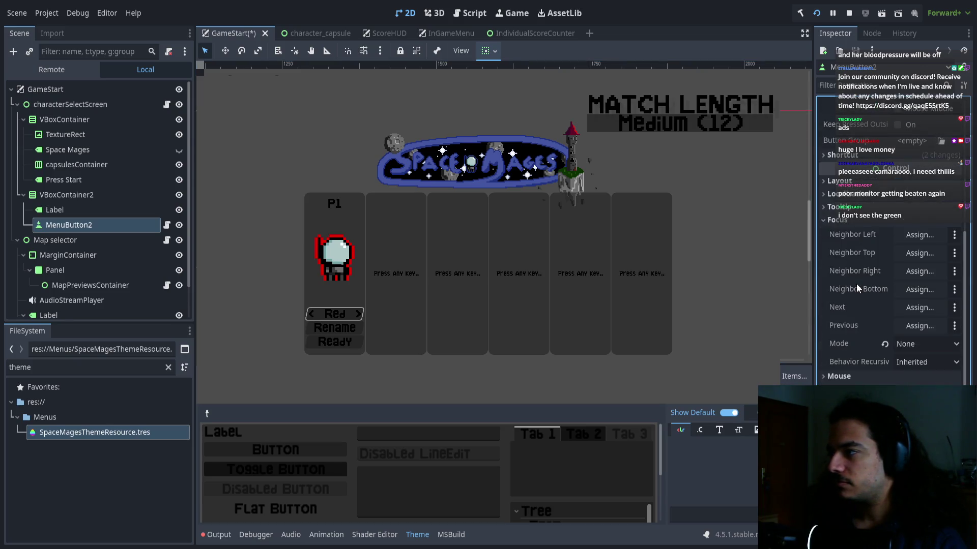
click(842, 183)
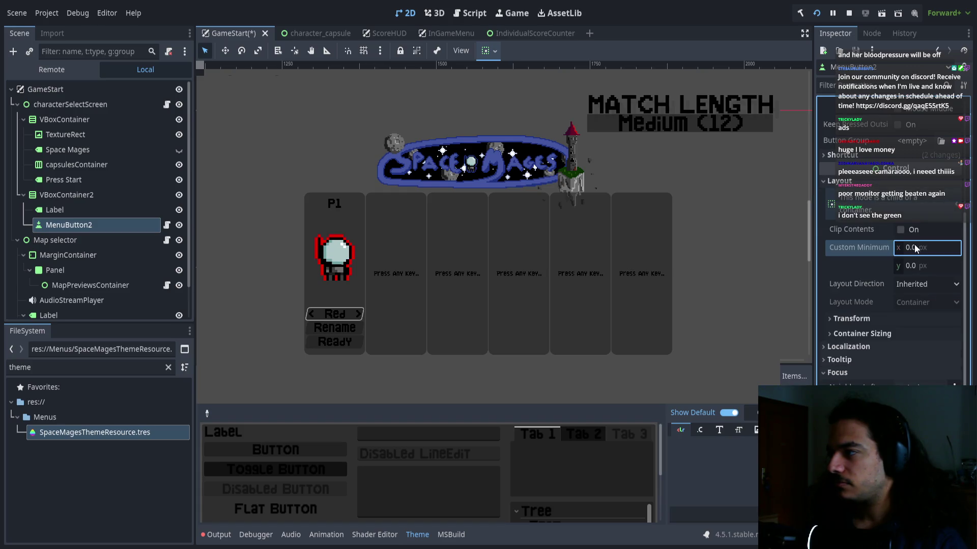
Drag MenuButton2's Custom Minimum Size y up to 147.625 px.
mouse_move(913, 266)
mouse_down()
mouse_move(961, 266)
mouse_move(953, 265)
mouse_up()
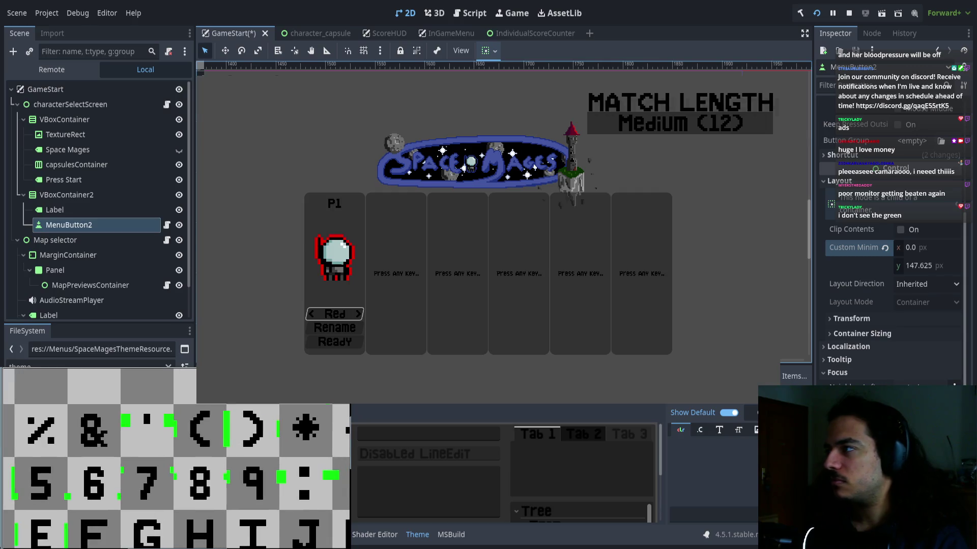
Box-select the ( ) glyphs in the font texture, stop the game with F8, and close the viewer.
drag(148, 408, 231, 437)
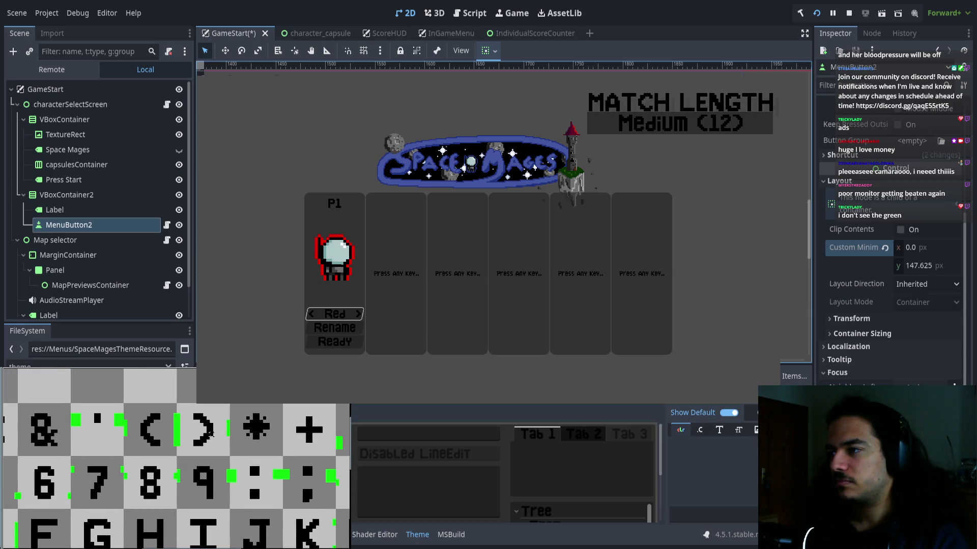
scroll(209, 433, up, 5)
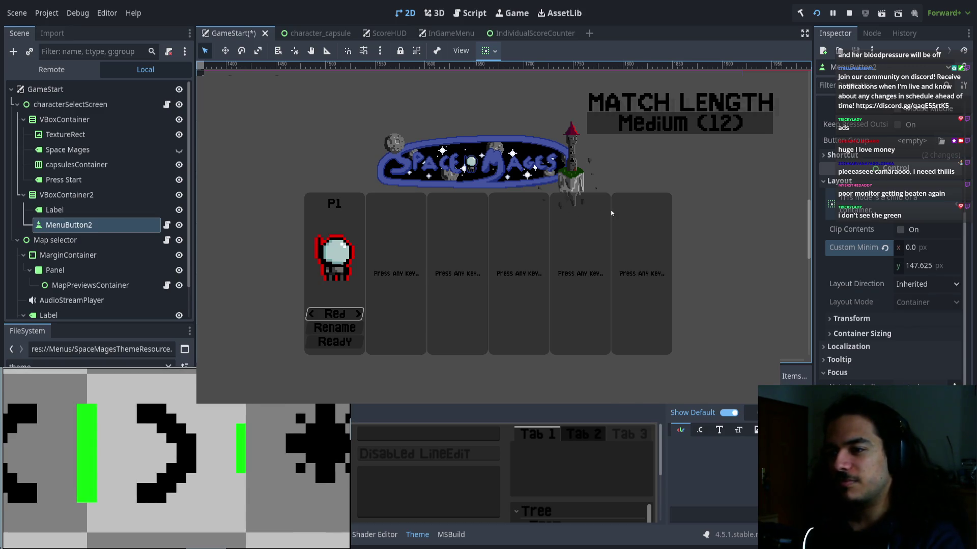
key(F8)
drag(198, 471, 237, 459)
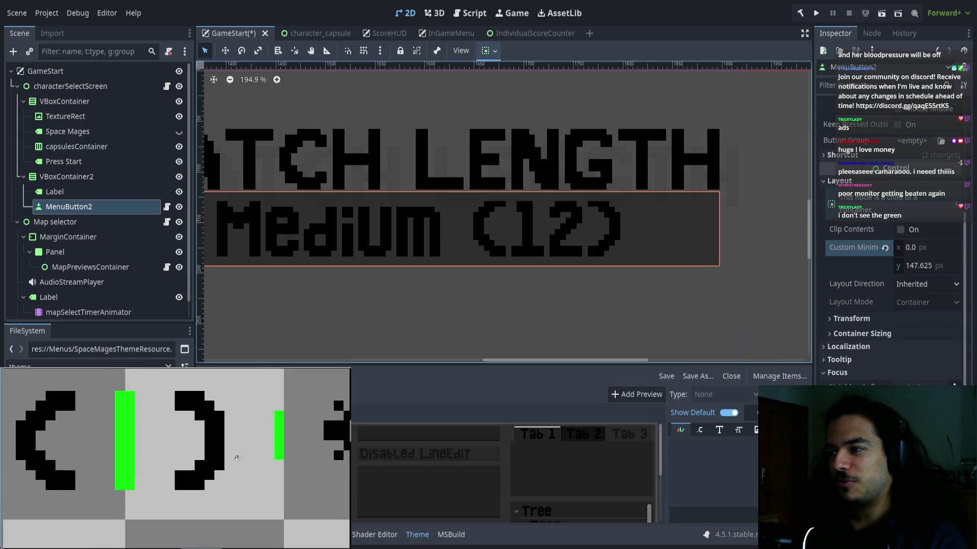
scroll(236, 458, down, 3)
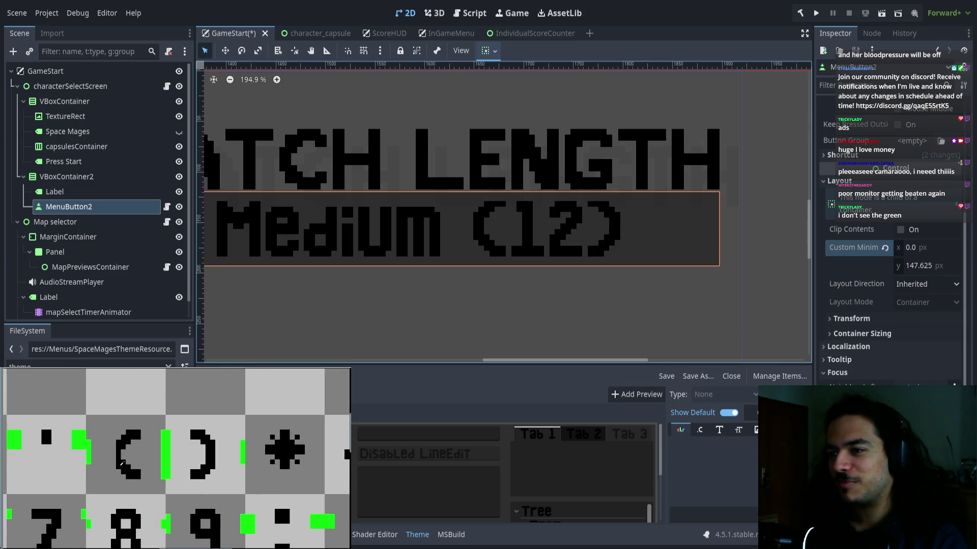
scroll(172, 466, down, 2)
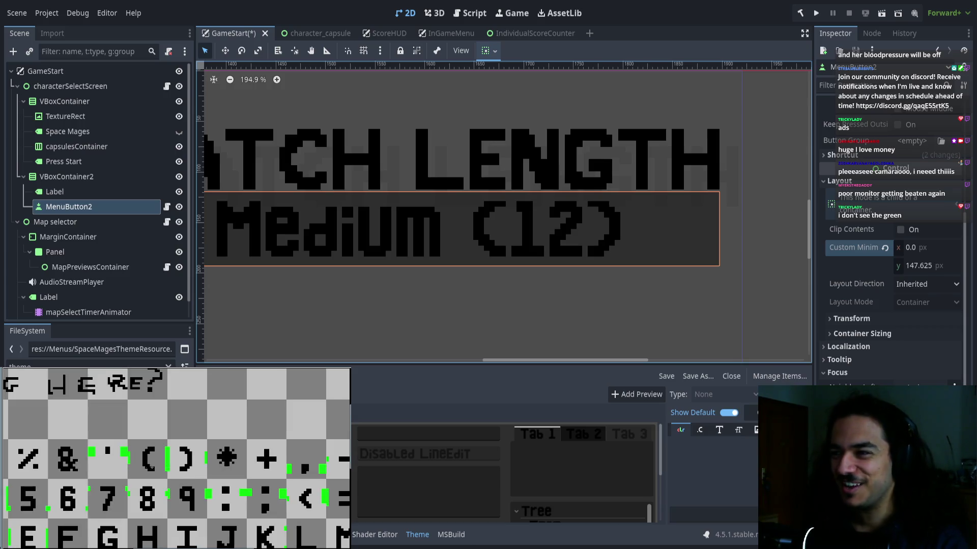
scroll(145, 445, down, 4)
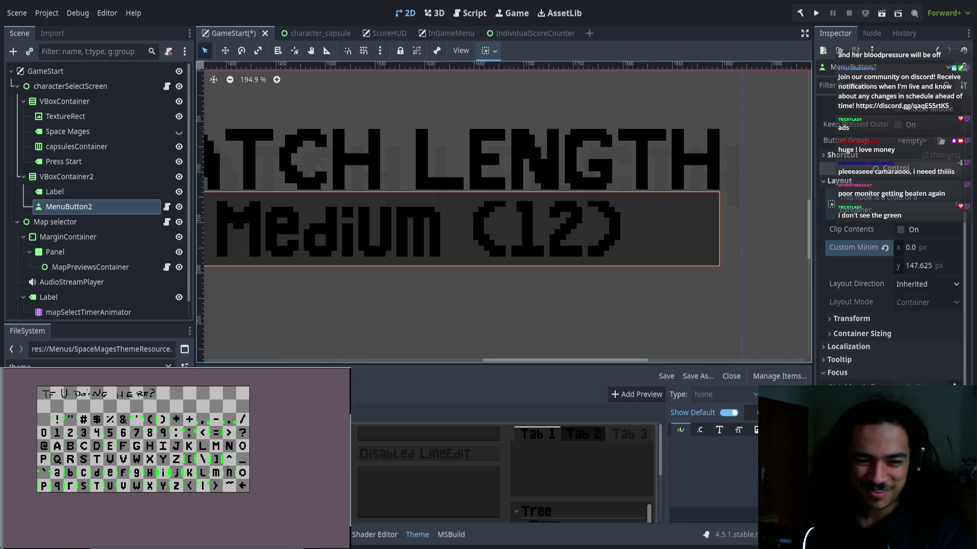
scroll(141, 448, up, 5)
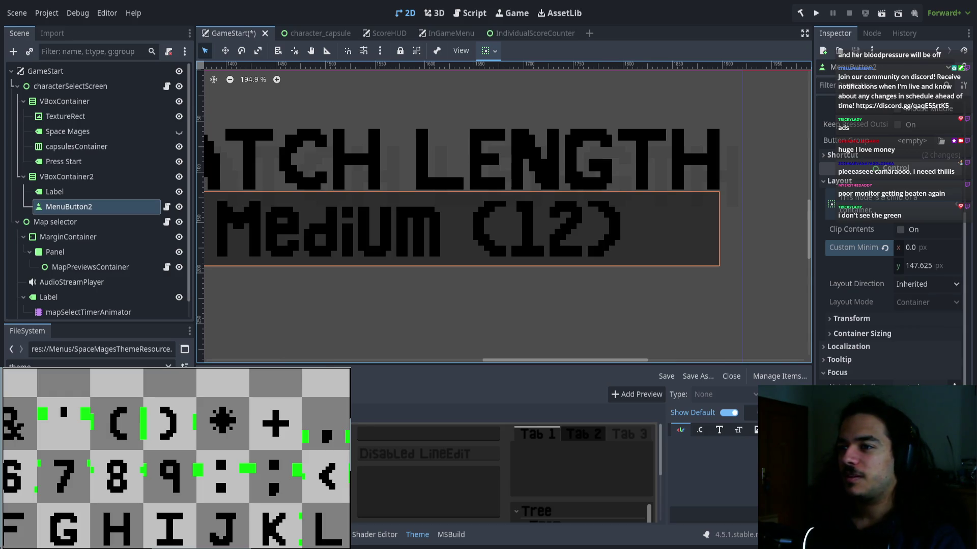
click(400, 299)
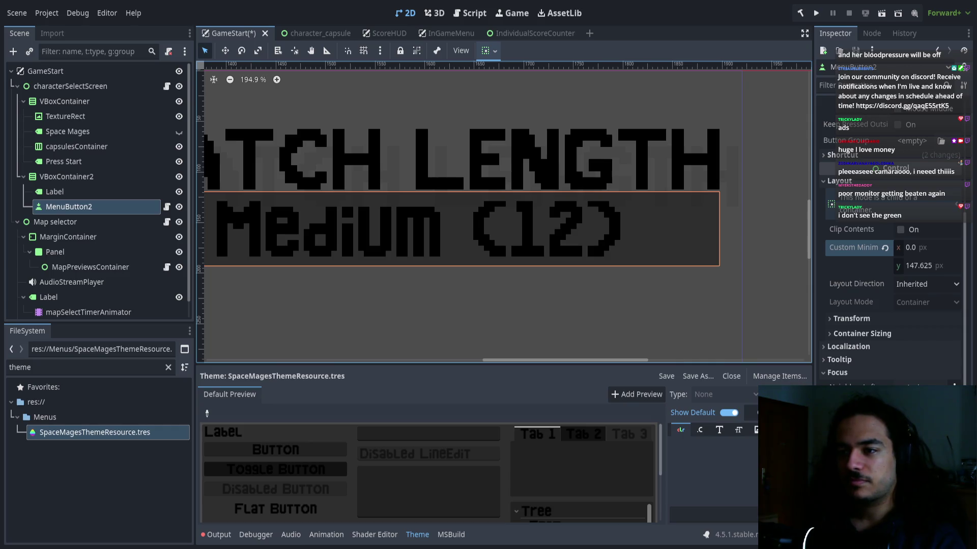
Filter the FileSystem for 'font' and select SpaceMagesFontNormalizedDuplicate.png.
double_click(90, 367)
text(font)
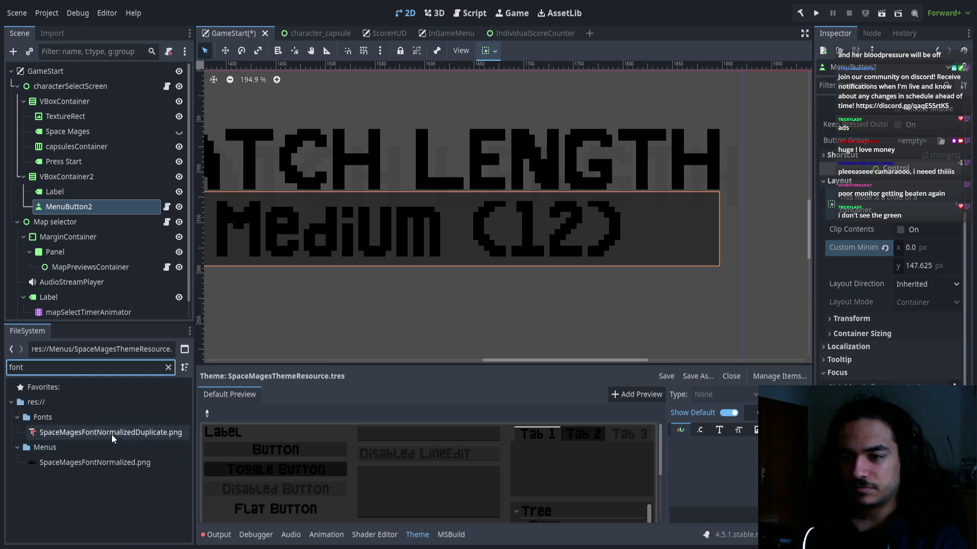
click(112, 432)
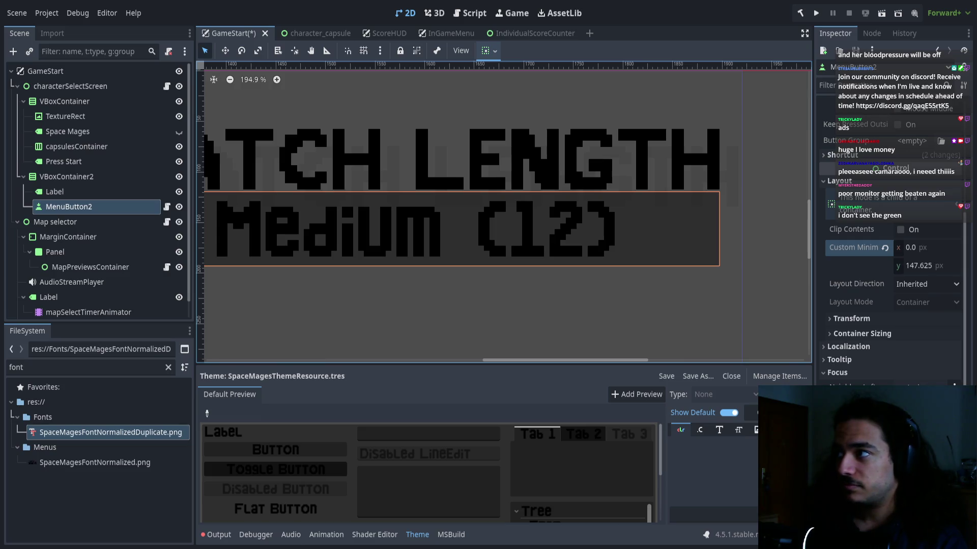
scroll(434, 224, down, 2)
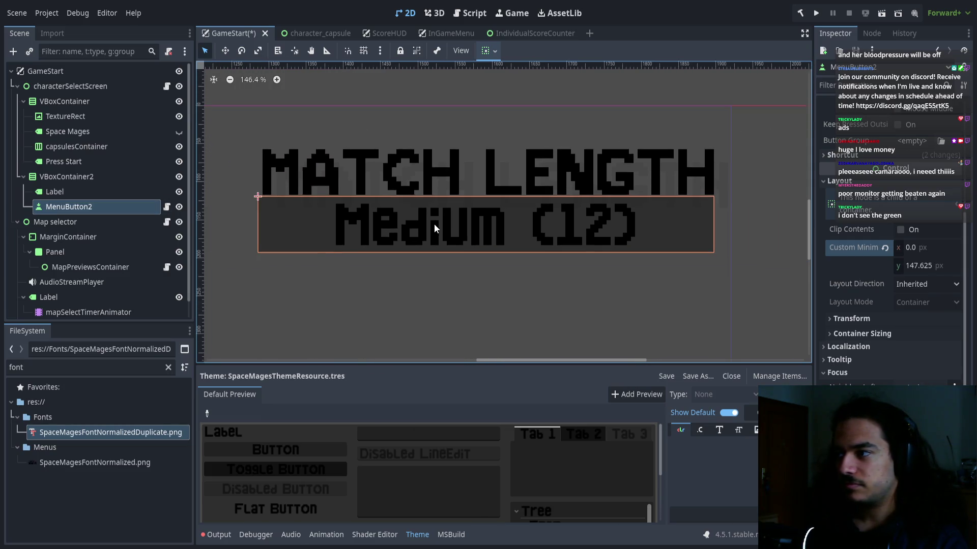
scroll(435, 224, down, 2)
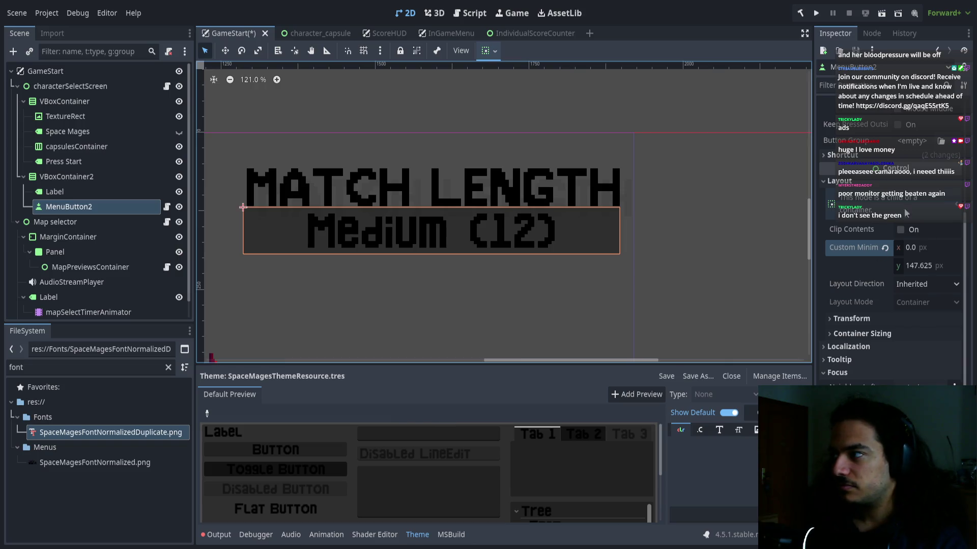
scroll(906, 214, up, 3)
Try smiley text on MenuButton2's label, then revert it to 'Medium (12)'.
click(897, 133)
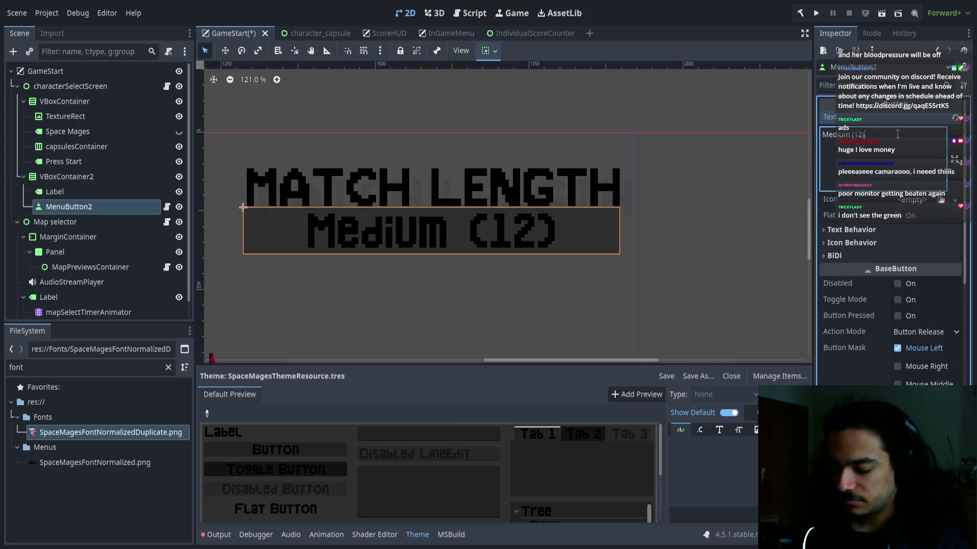
text( :))
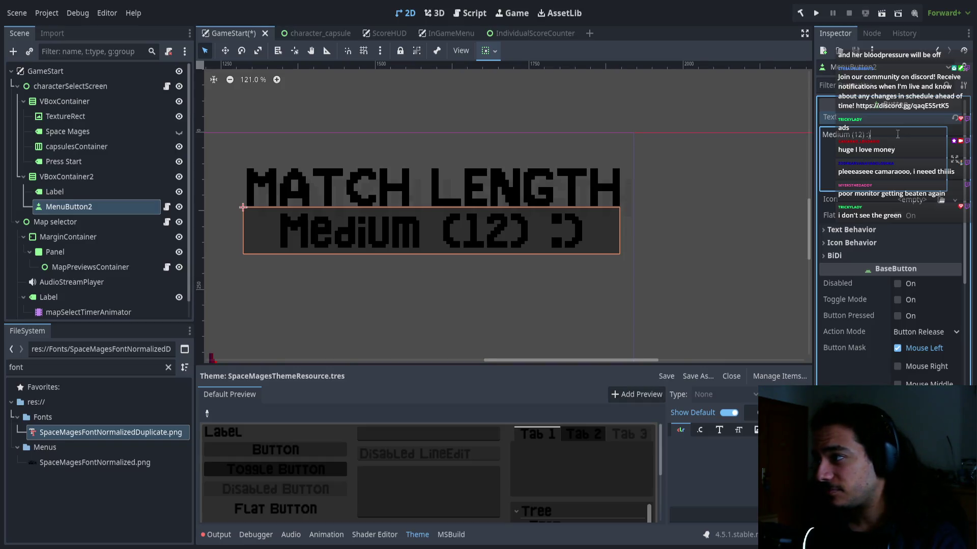
key(BackSpace)
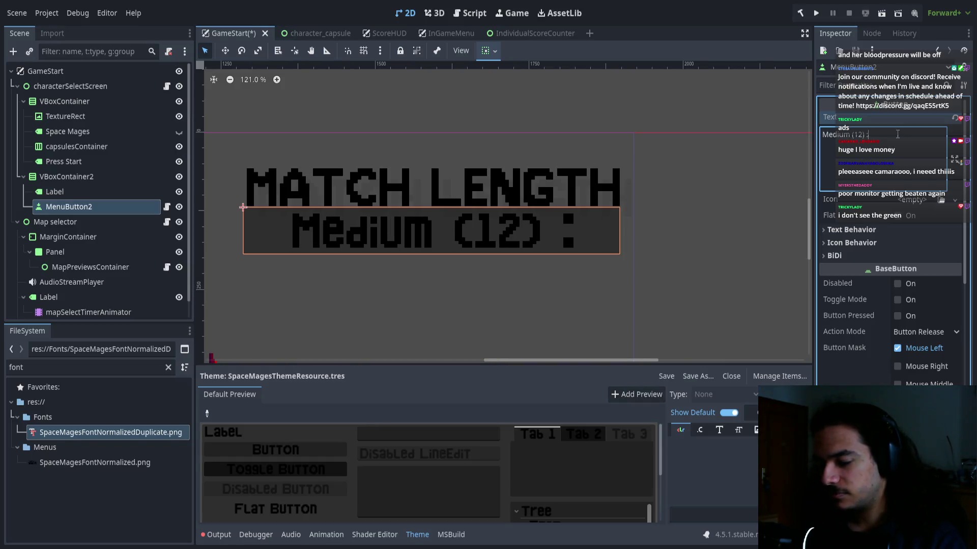
text(D)
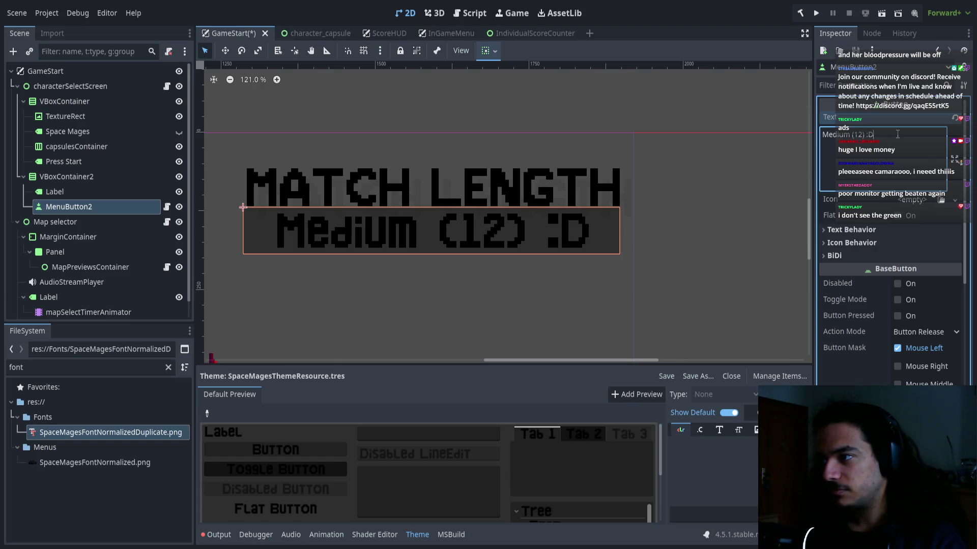
key(BackSpace)
key(BackSpace)
key(BackSpace)
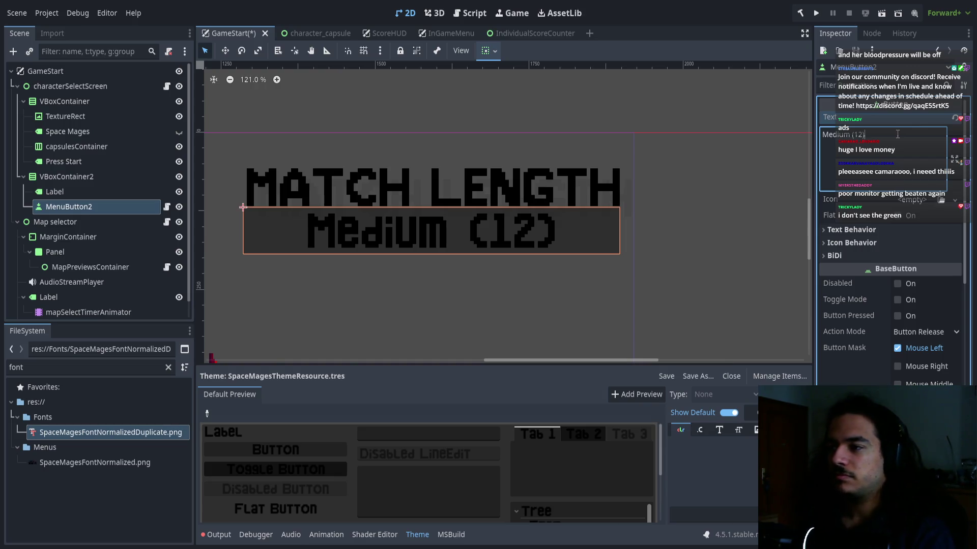
scroll(400, 260, down, 5)
mouse_move(413, 286)
mouse_down()
mouse_move(518, 273)
mouse_move(634, 178)
mouse_up()
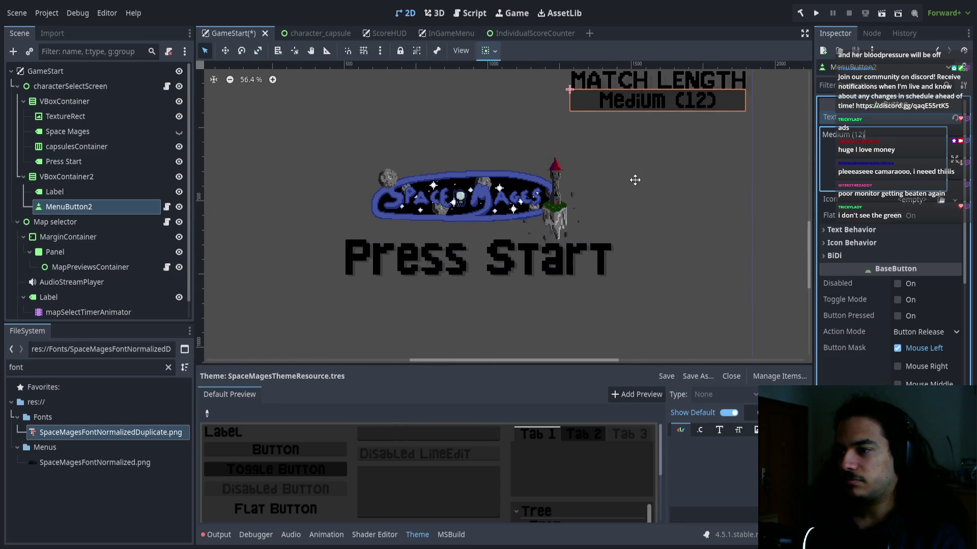
scroll(613, 224, down, 1)
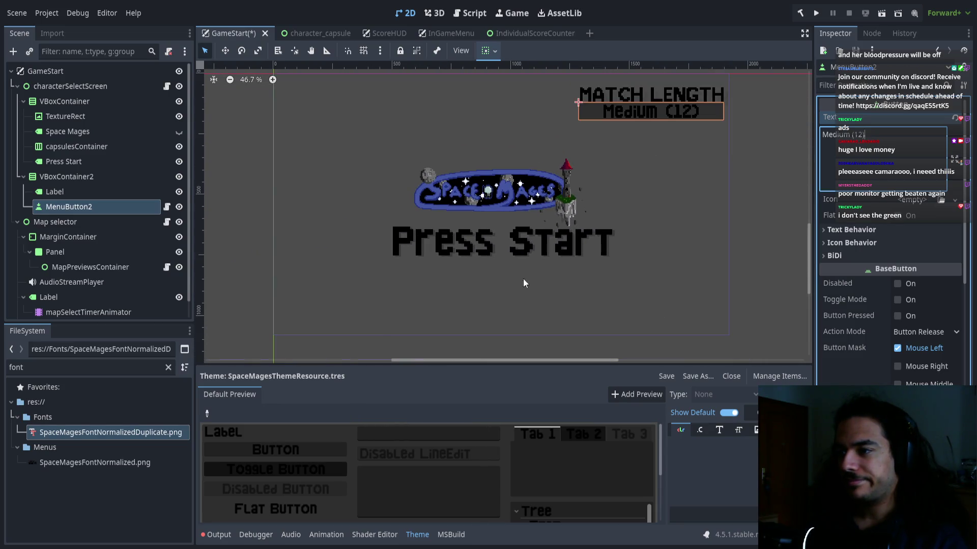
drag(511, 282, 497, 284)
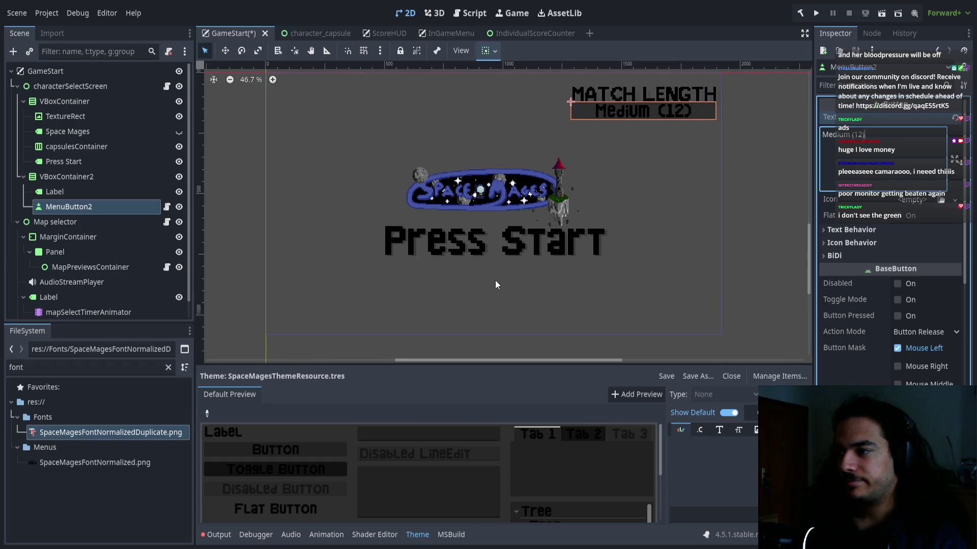
drag(595, 217, 533, 239)
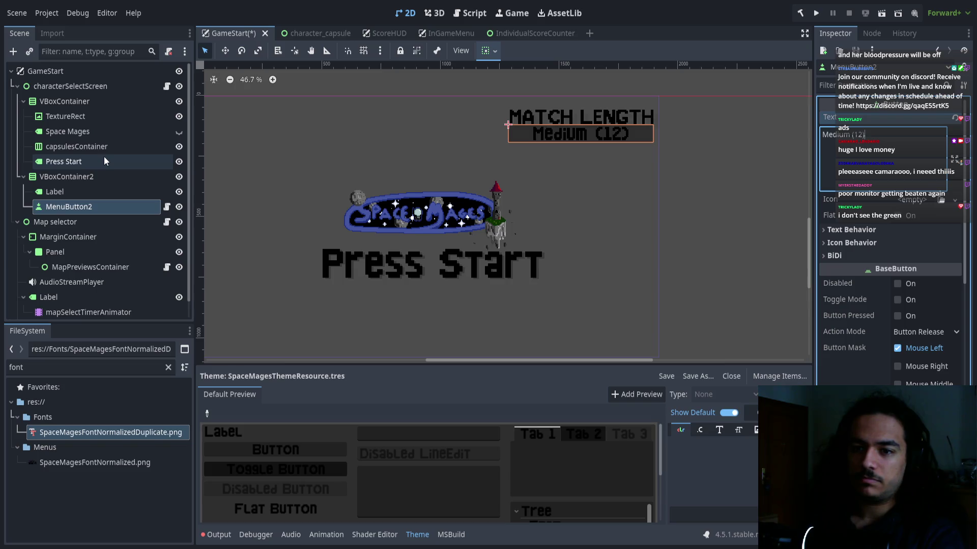
scroll(87, 126, down, 1)
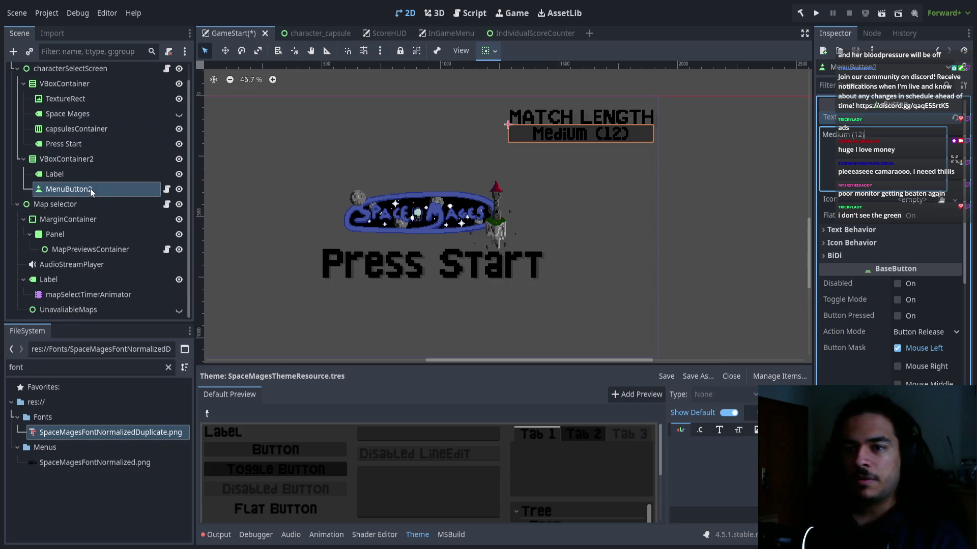
Preview the AudioStreamPlayer's menu beep and save the GameStart scene.
click(60, 265)
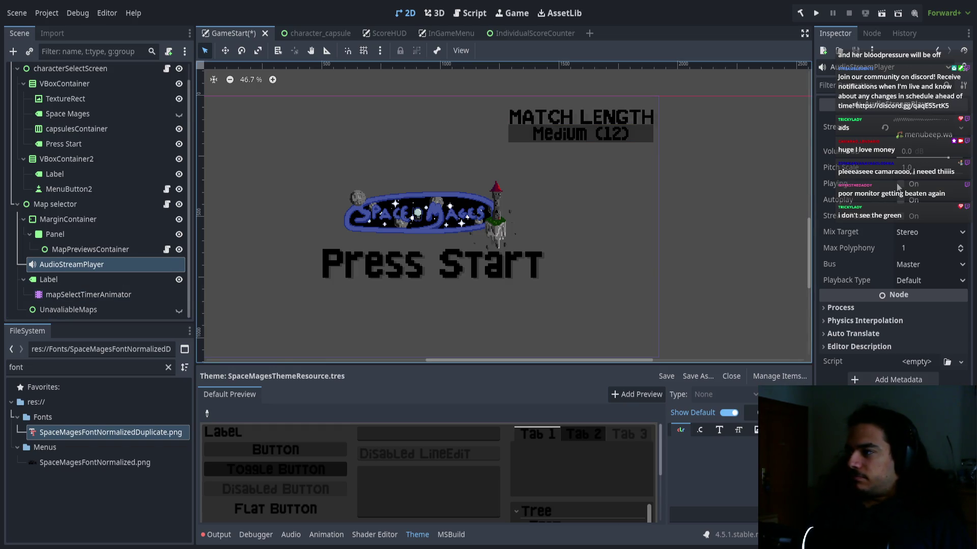
click(900, 185)
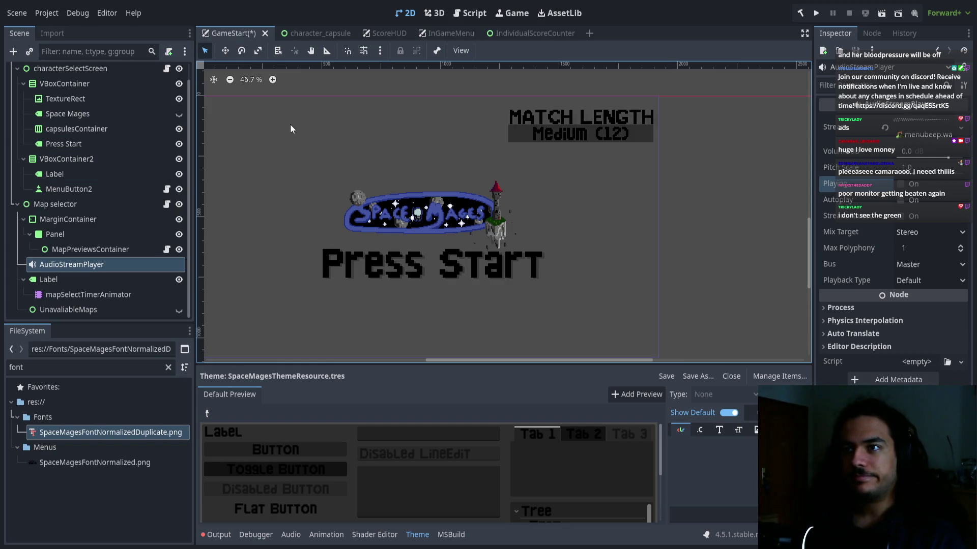
key(ctrl+s)
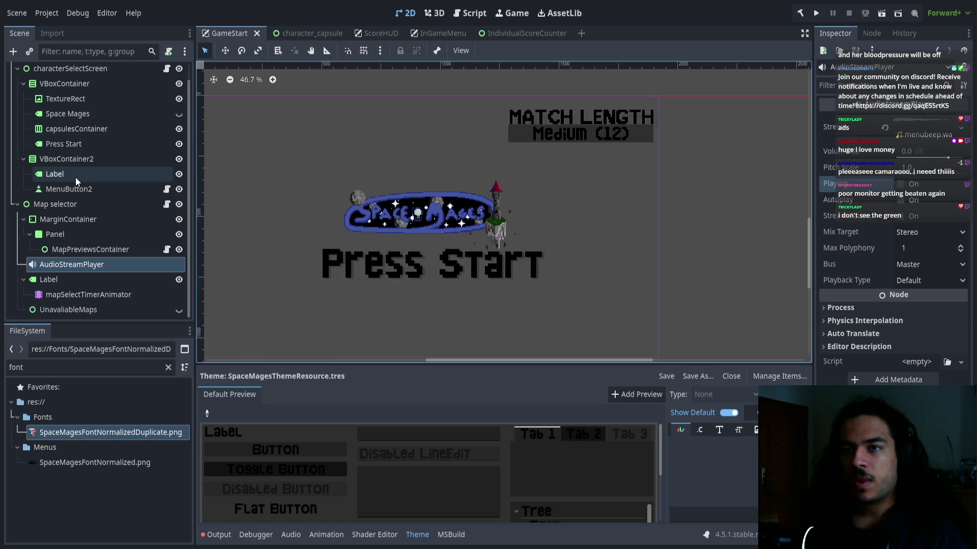
Search the FileSystem for 'stard' and select Stardew_Valley.ttf.
scroll(75, 177, up, 1)
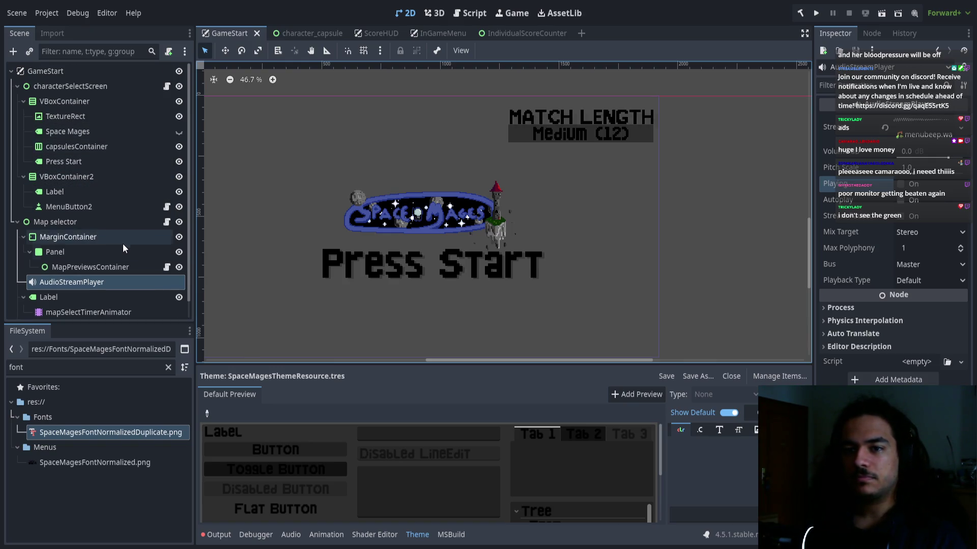
scroll(97, 283, down, 1)
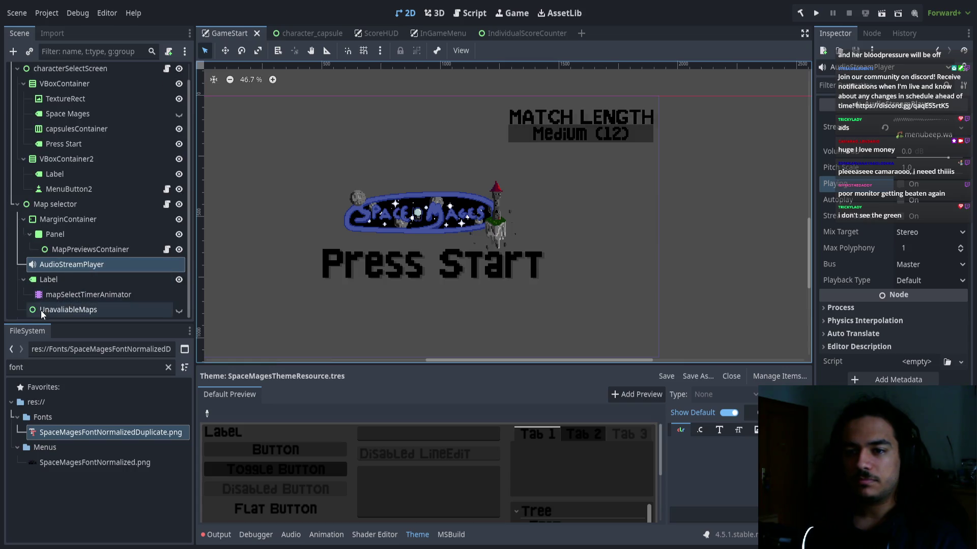
drag(379, 178, 412, 152)
scroll(412, 152, down, 1)
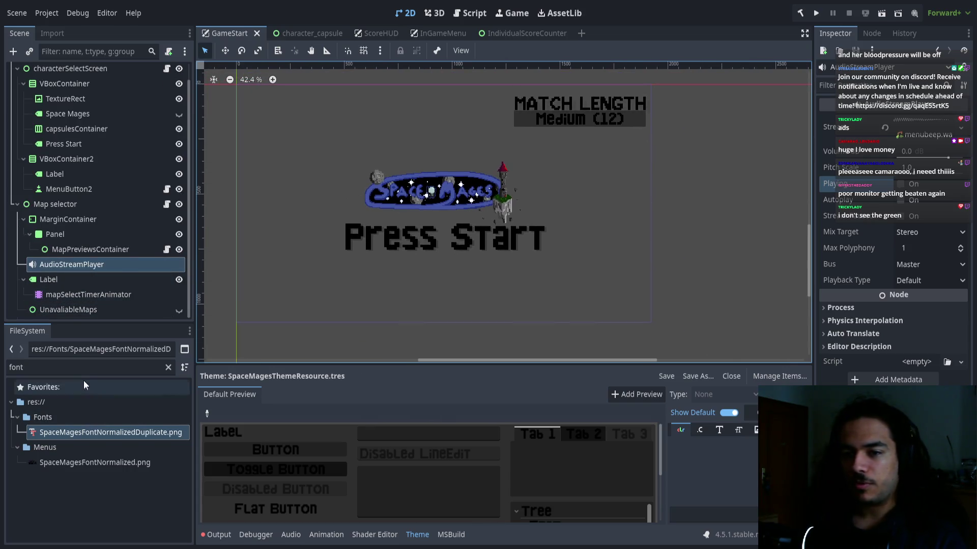
double_click(90, 368)
text(start)
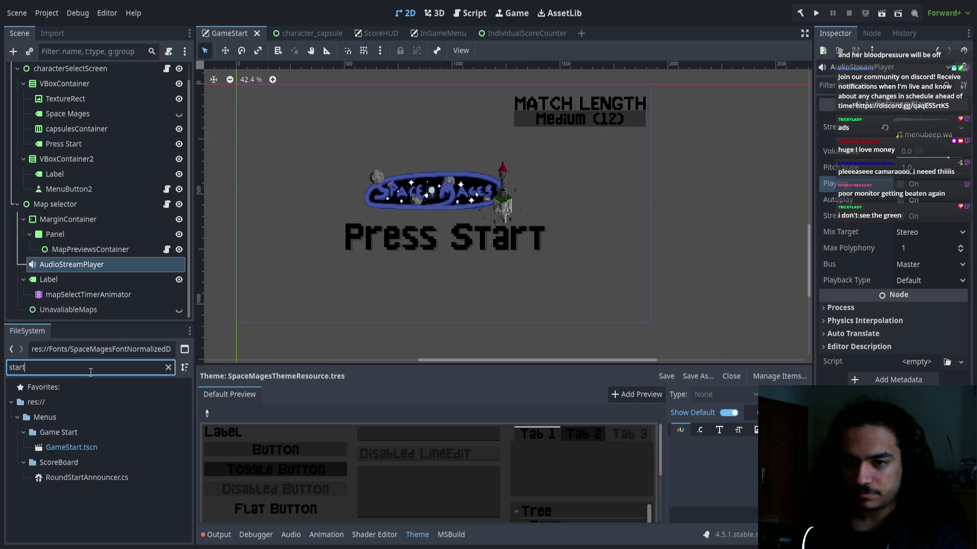
key(BackSpace)
text(d)
click(79, 432)
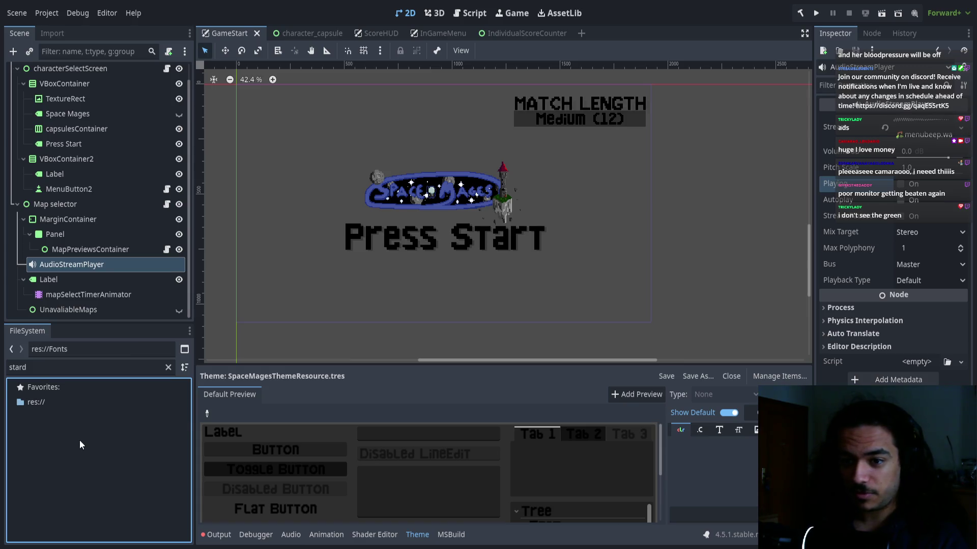
Clear the search, filter for 'font', and select a file in the Fonts folder.
click(167, 367)
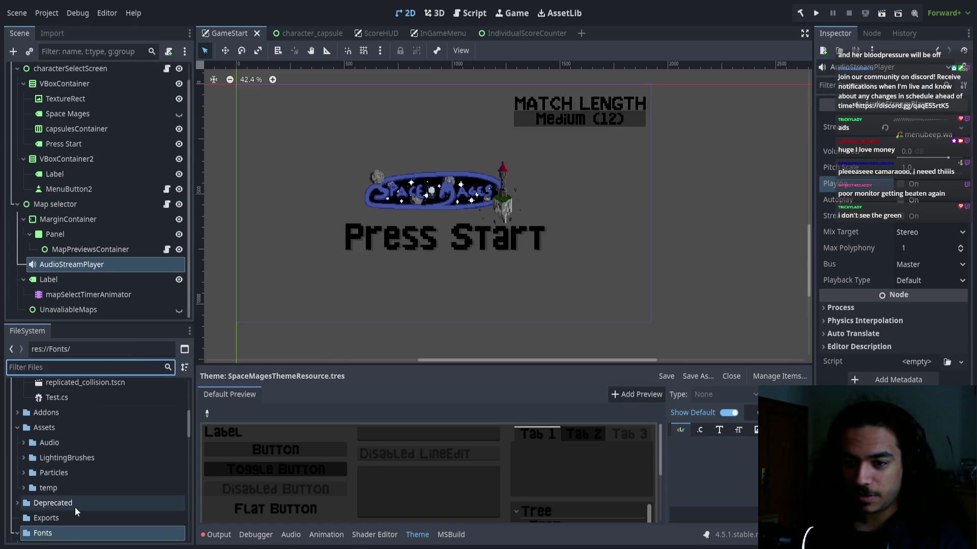
scroll(75, 508, up, 5)
text(font)
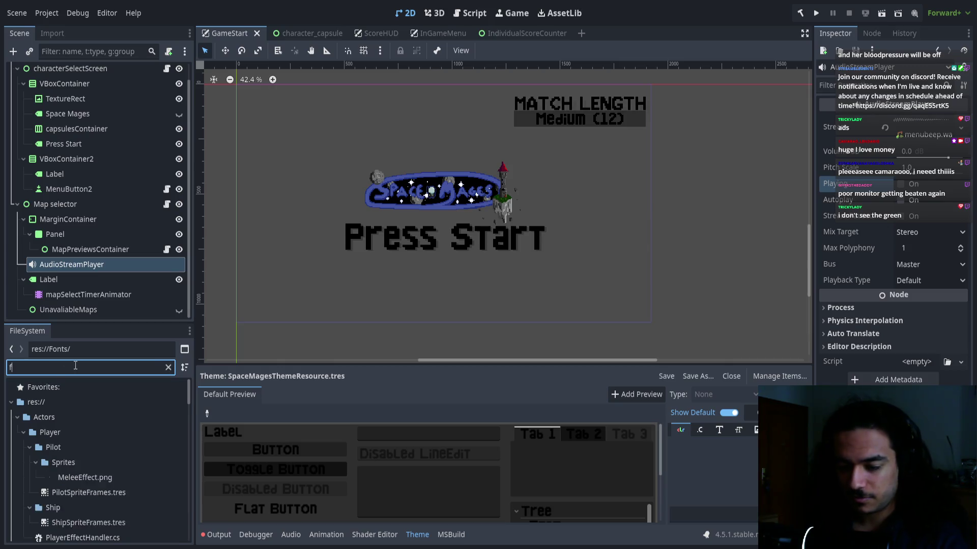
click(168, 368)
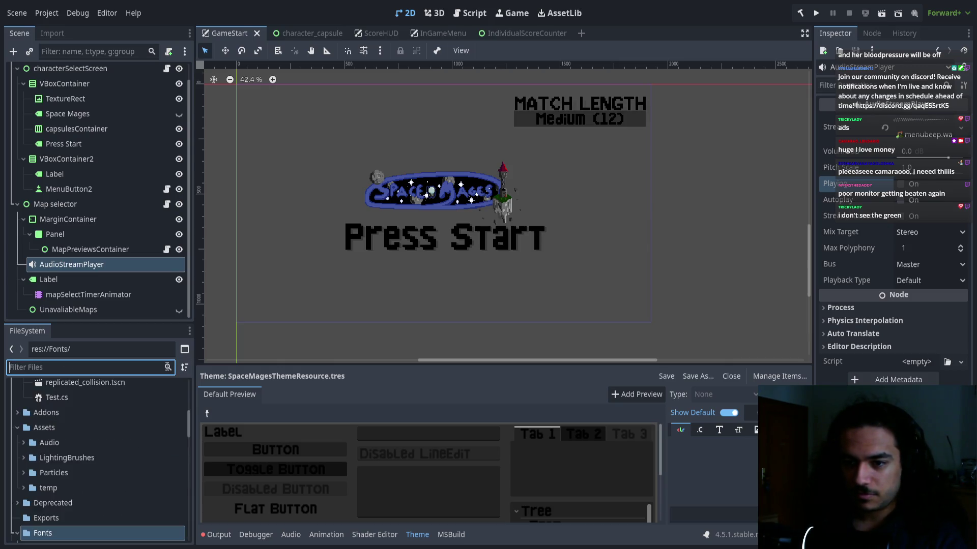
scroll(108, 448, down, 3)
click(78, 466)
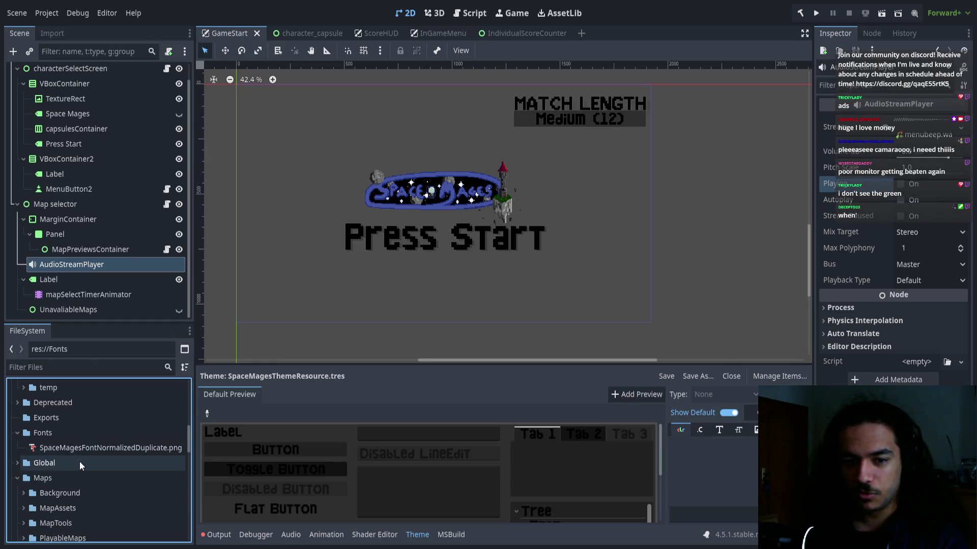
scroll(82, 462, down, 2)
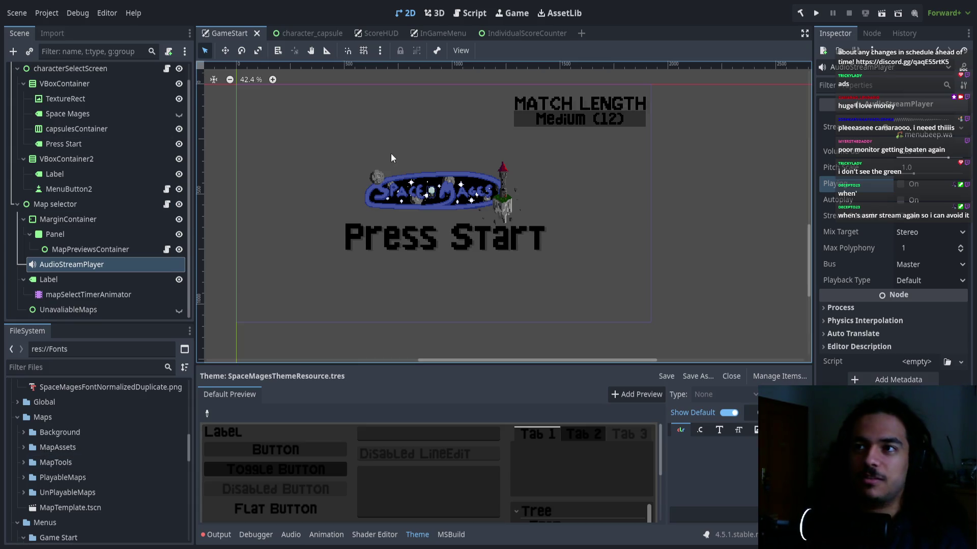
Collapse the Map selector, VBoxContainer2, VBoxContainer and characterSelectScreen branches.
click(16, 206)
click(23, 177)
click(24, 101)
click(16, 87)
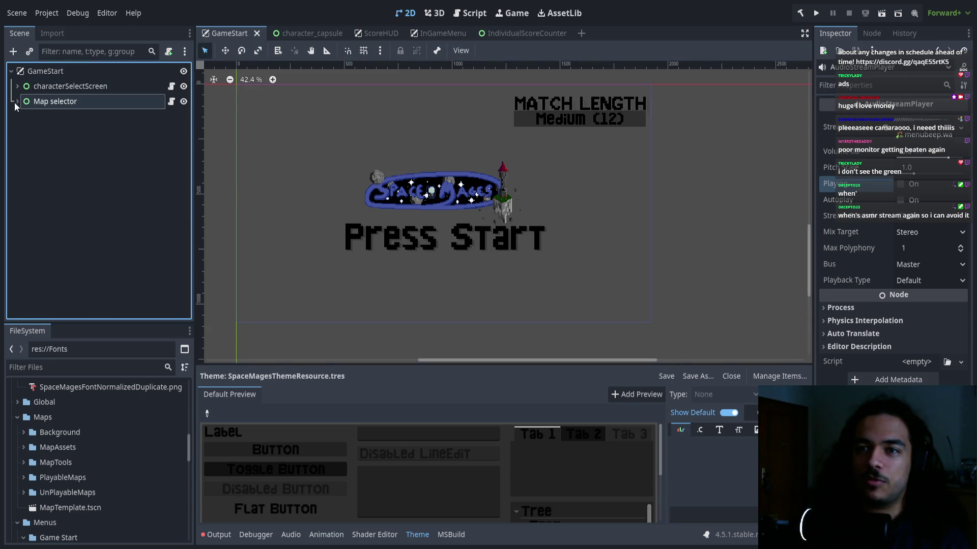
In character_capsule, collapse the PlayerConnected, NoPlayerConnected and Character Capsule branches.
click(292, 34)
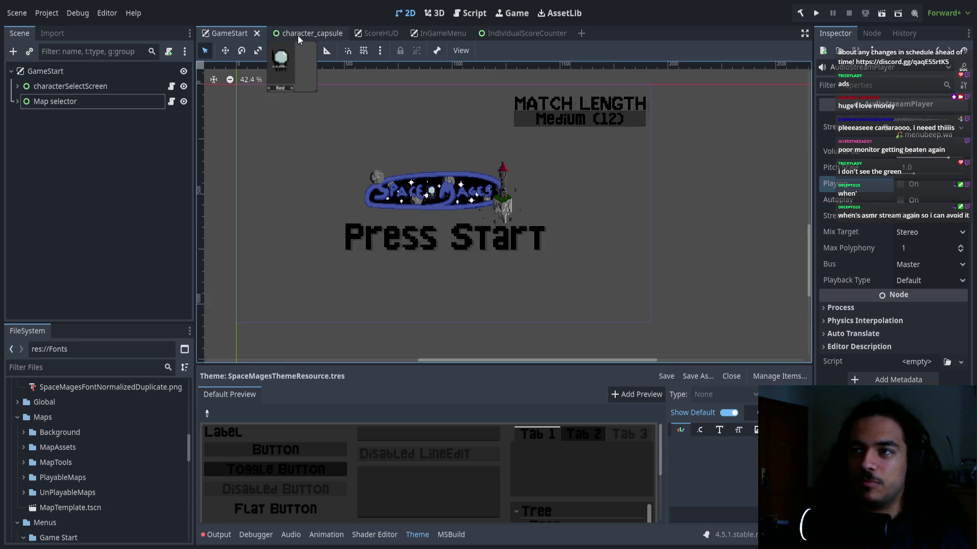
click(23, 101)
click(18, 86)
click(17, 87)
click(24, 117)
click(16, 88)
In ScoreHUD, collapse the AndTheWinnerIs and READY GO branches, then return to GameStart.
click(374, 33)
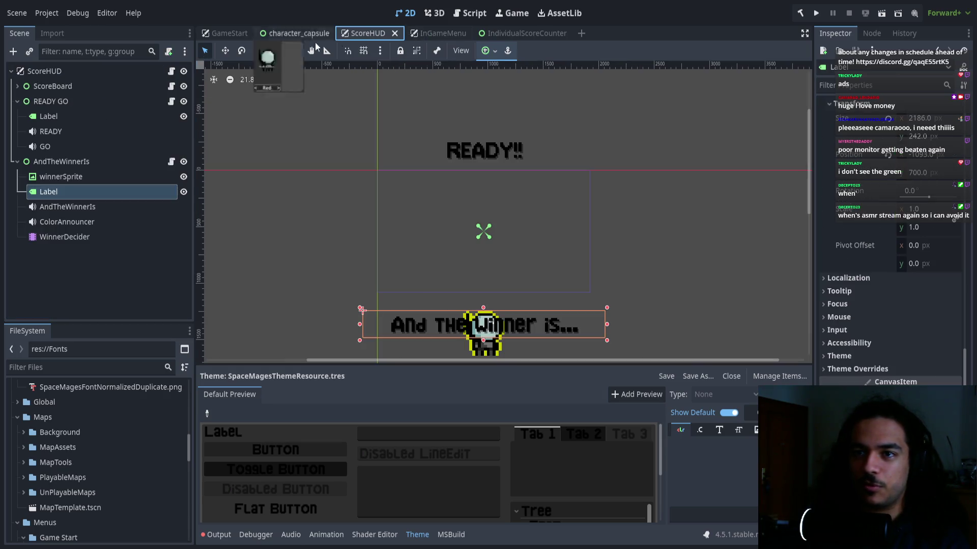
click(17, 161)
click(16, 116)
click(17, 103)
click(242, 36)
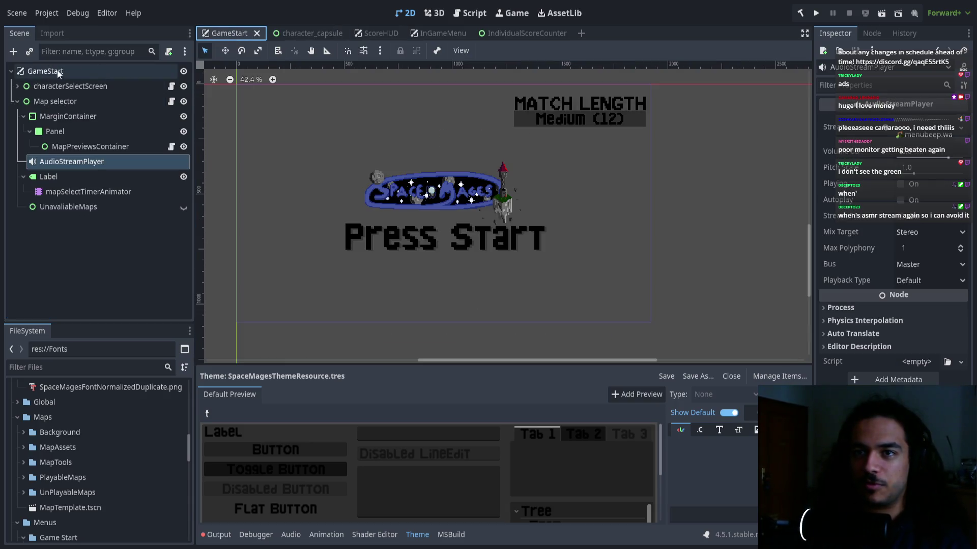
scroll(340, 211, left, 3)
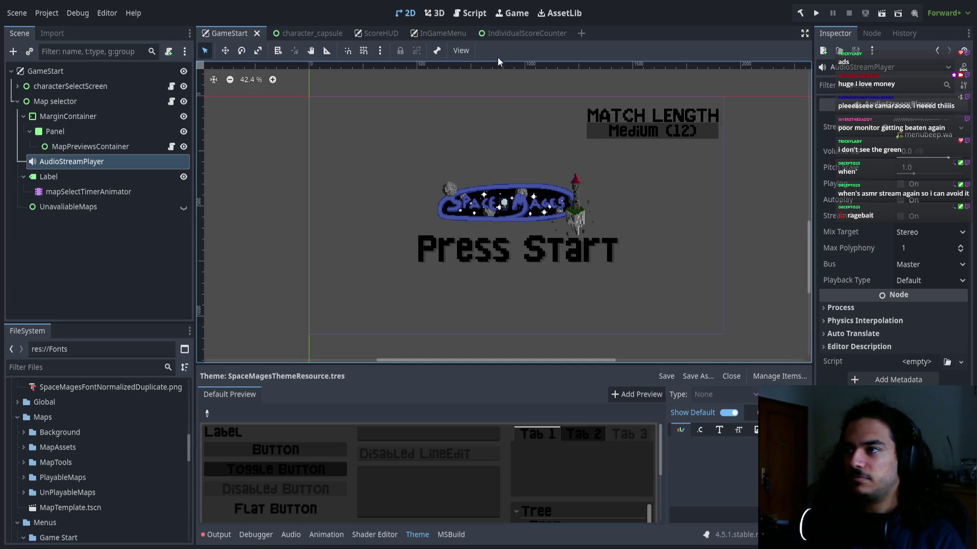
Switch to IndividualScoreCounter, run the game and join as player one.
click(506, 36)
scroll(510, 156, down, 5)
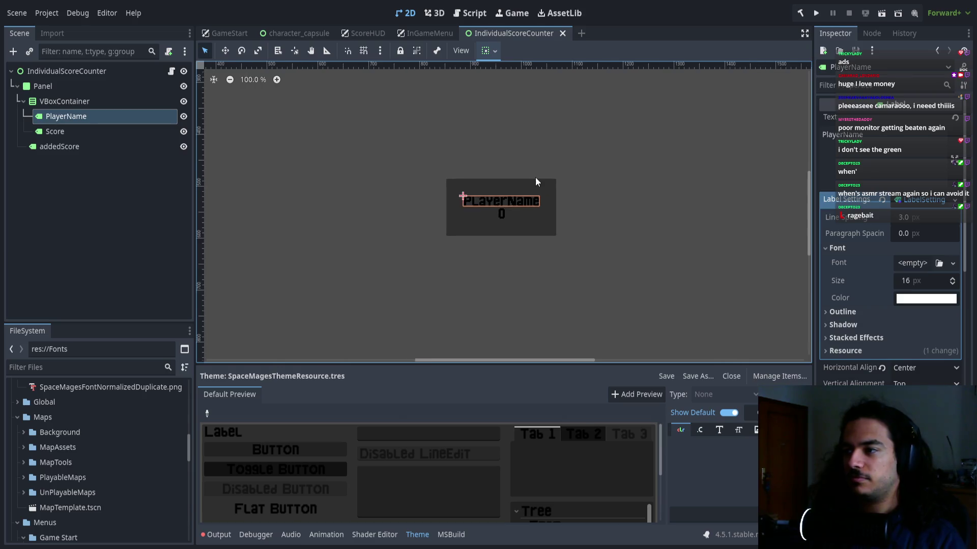
click(815, 13)
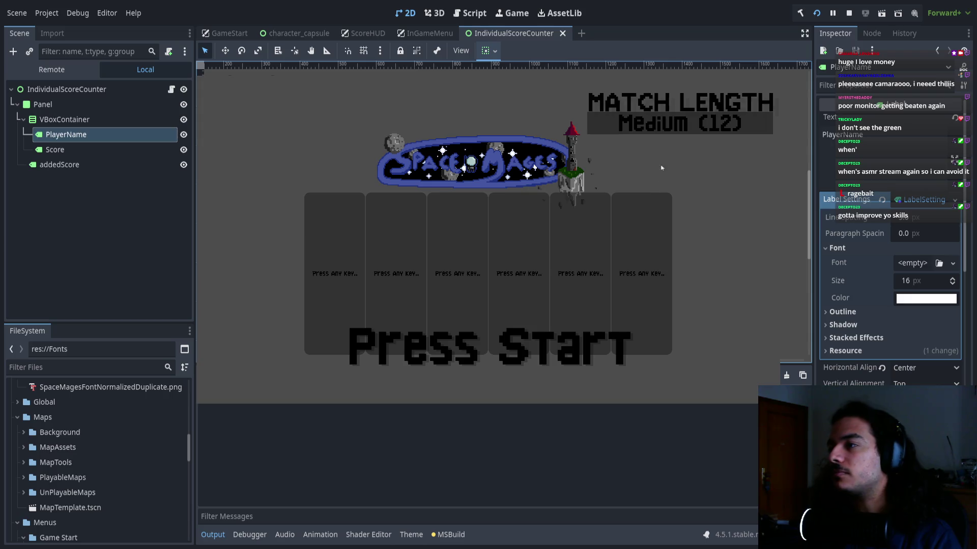
key(space)
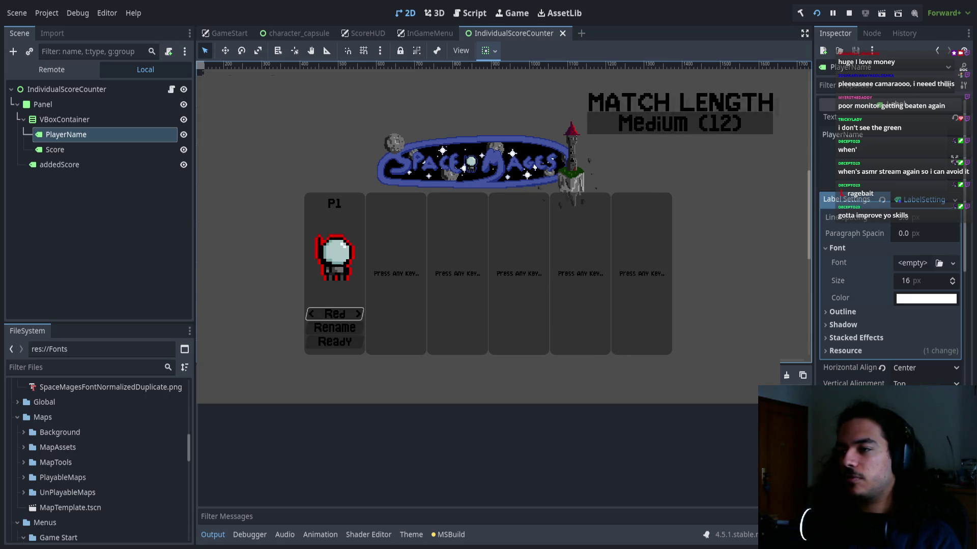
In GameStart, shrink the Press Start font size to 216 and MATCH LENGTH to 66.
click(229, 33)
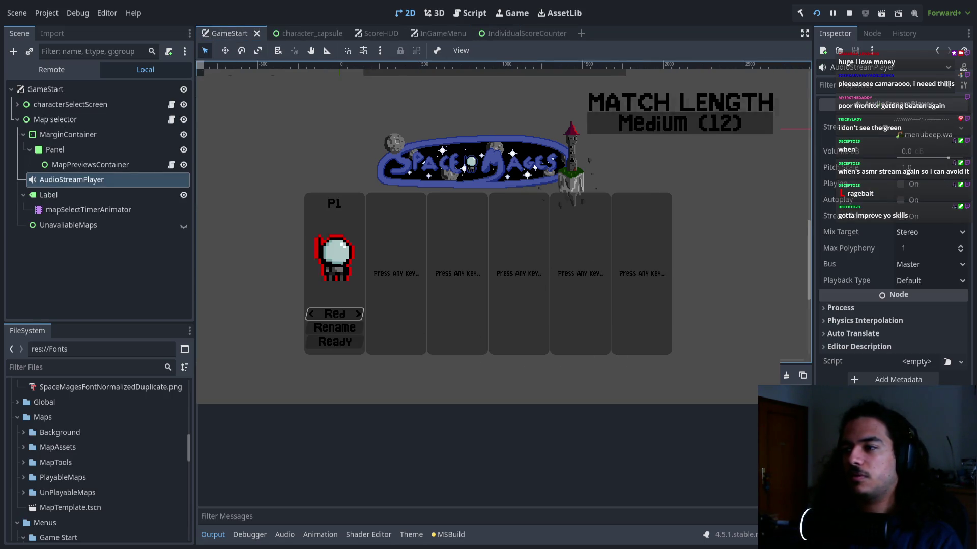
drag(915, 298, 886, 299)
click(783, 93)
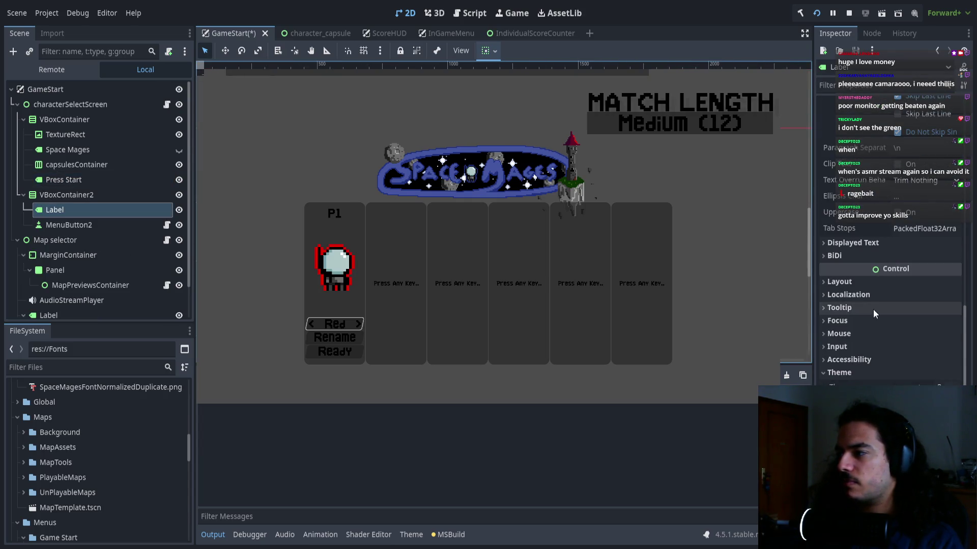
scroll(902, 257, up, 5)
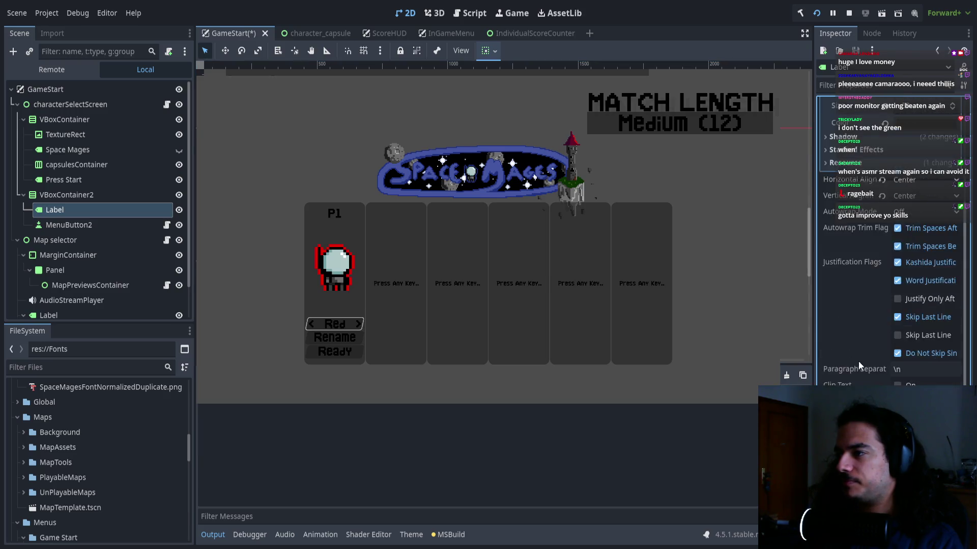
drag(908, 226, 882, 226)
Reduce the font size override of MenuButton2's Medium (12) text.
key(Down)
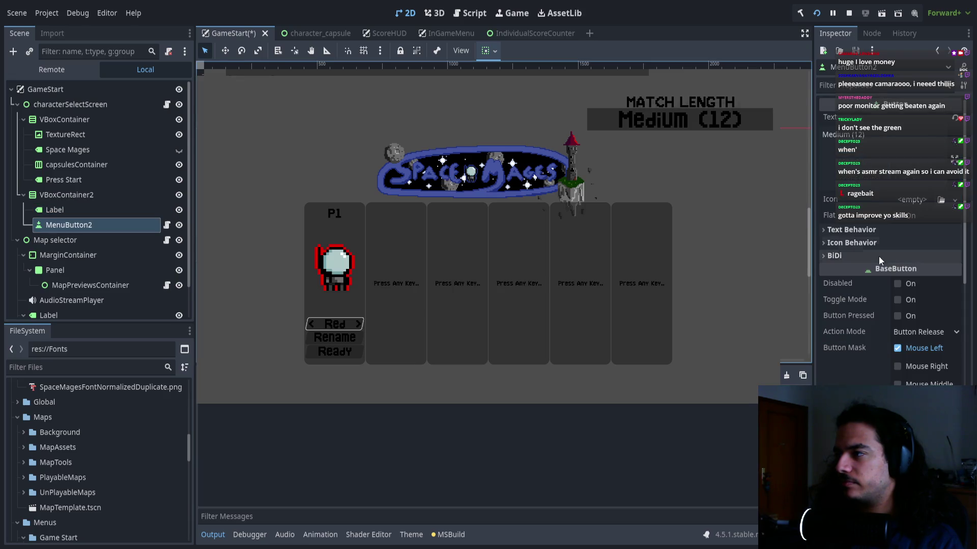
scroll(890, 280, down, 3)
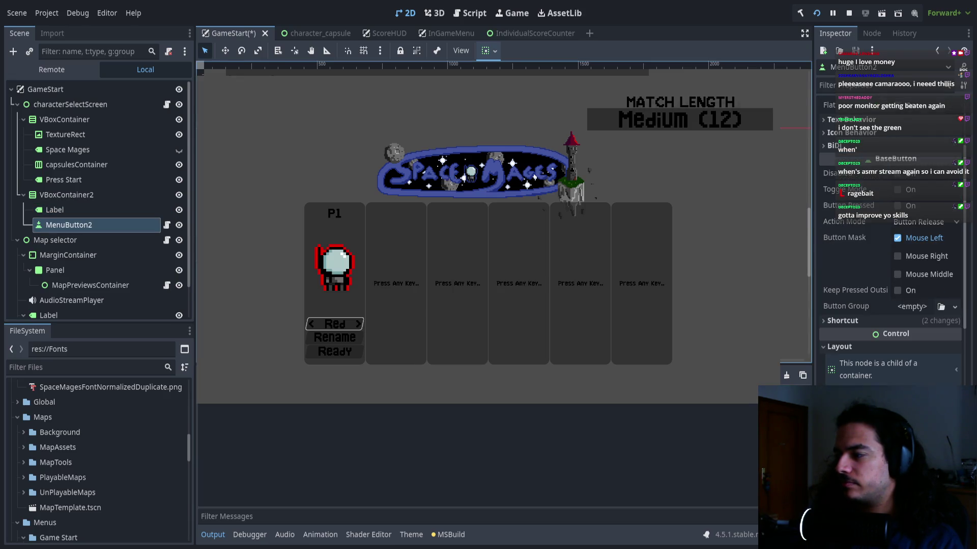
scroll(890, 315, down, 6)
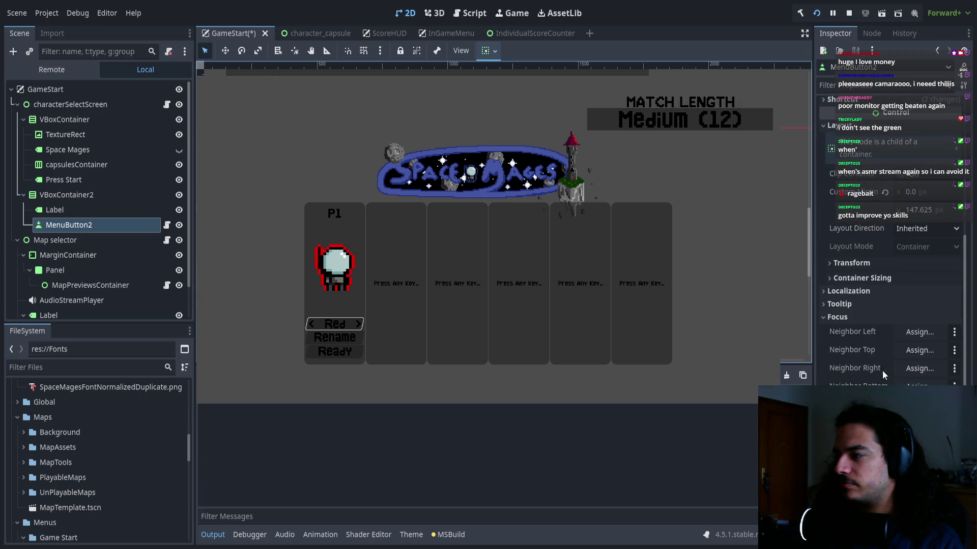
scroll(890, 254, up, 5)
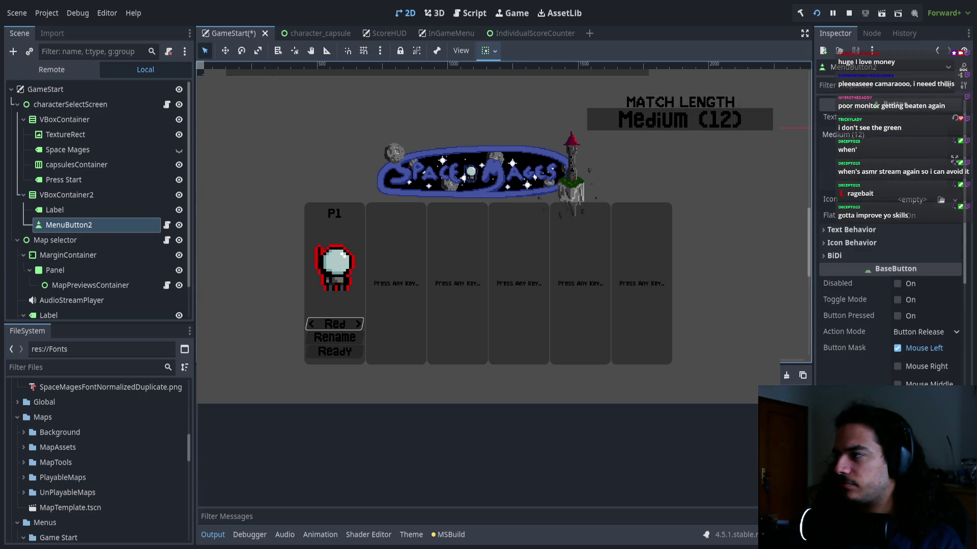
scroll(890, 254, down, 12)
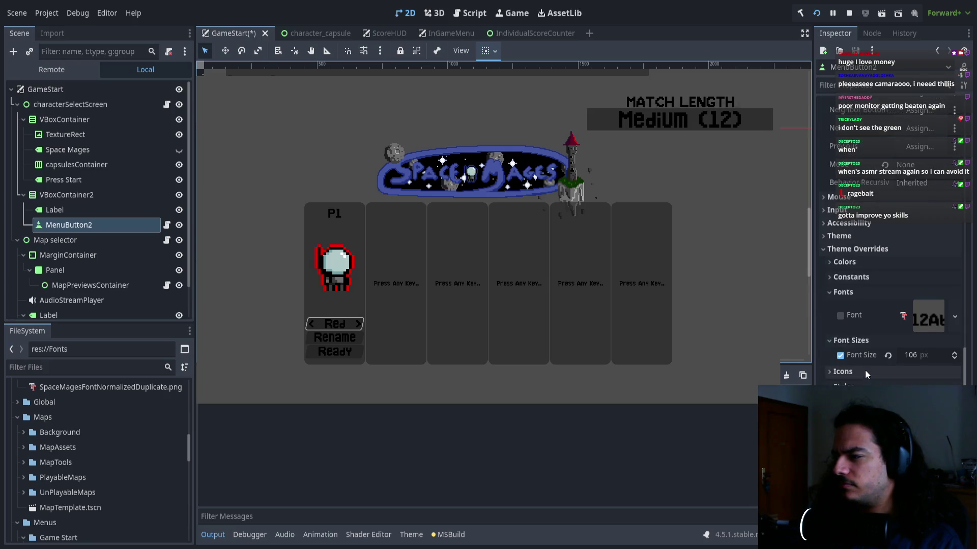
drag(915, 358, 895, 358)
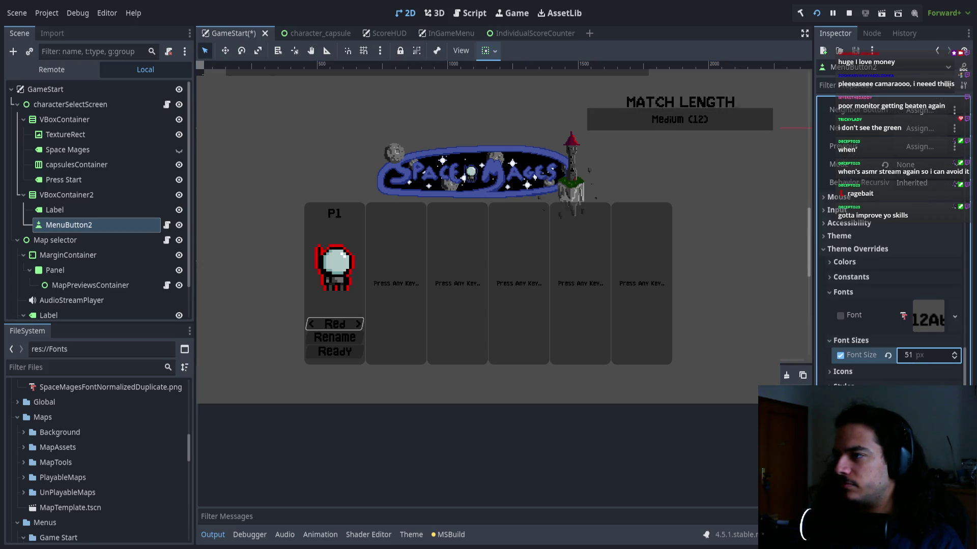
scroll(889, 355, up, 10)
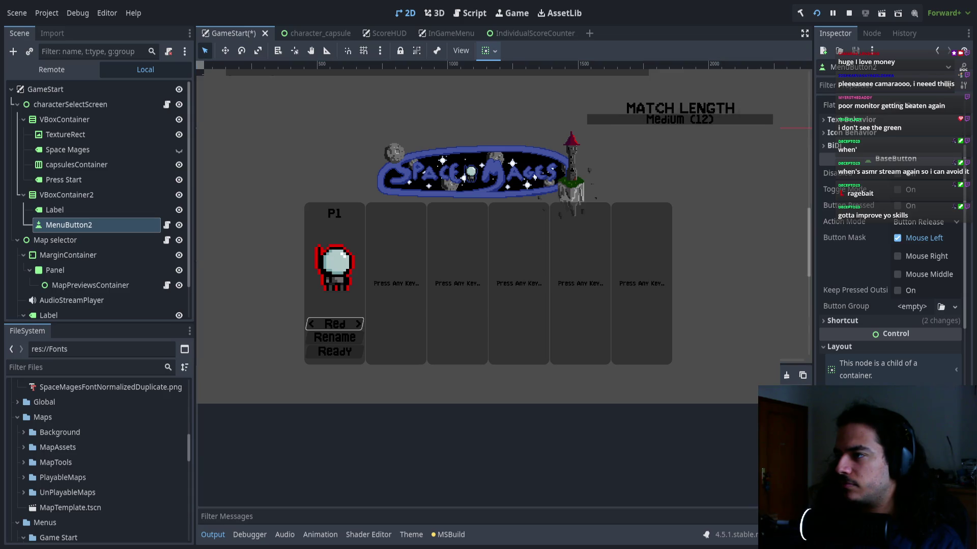
Narrow VBoxContainer2 to 771.235 px wide at 1036, -934 and save the scene.
click(54, 197)
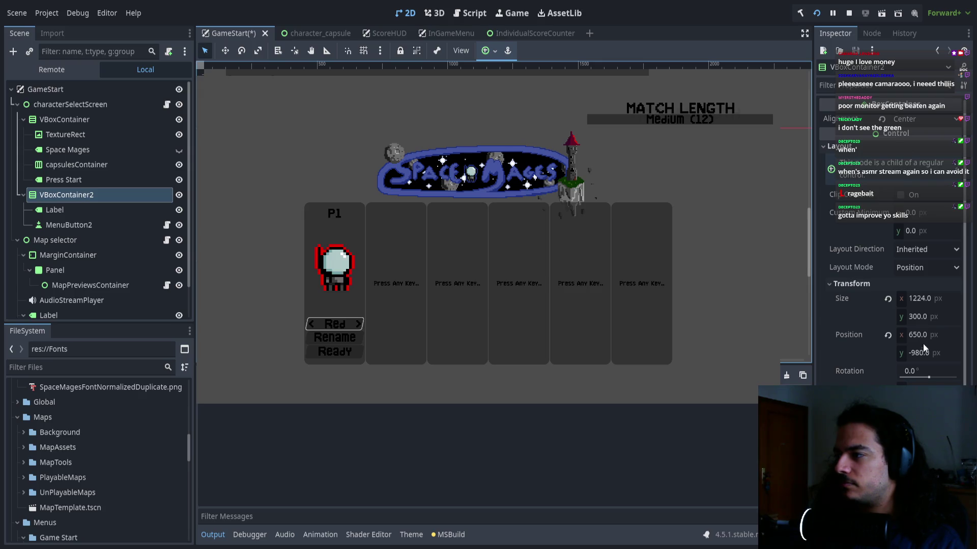
drag(930, 299, 913, 299)
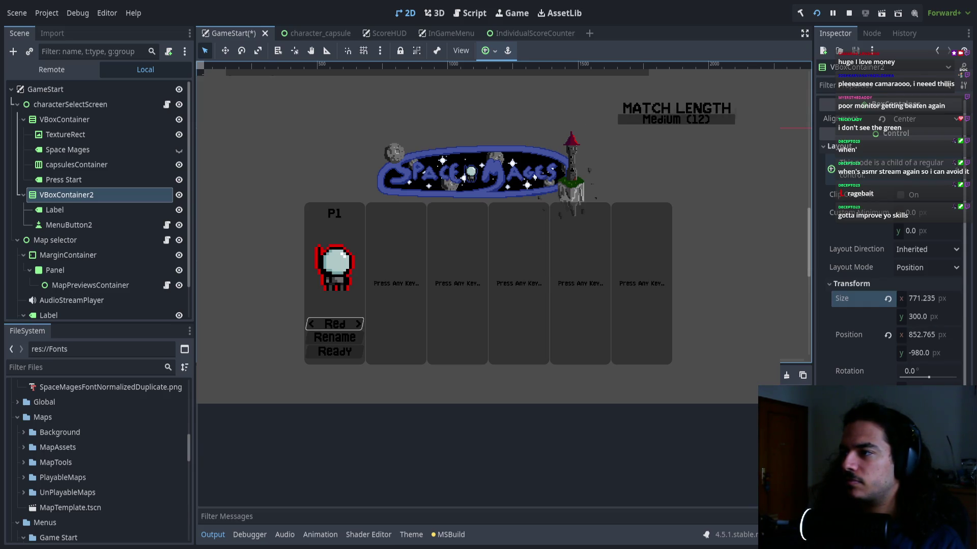
key(Escape)
click(54, 209)
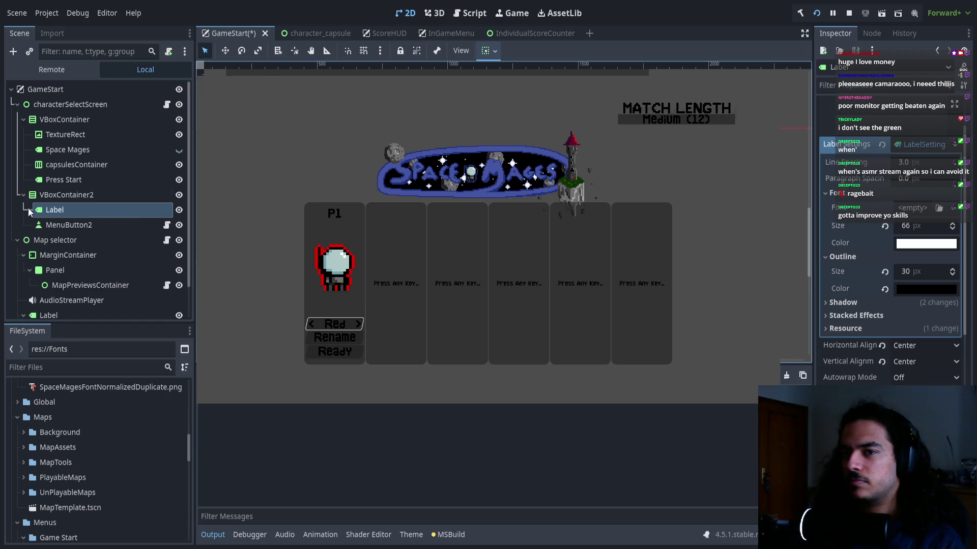
key(Up)
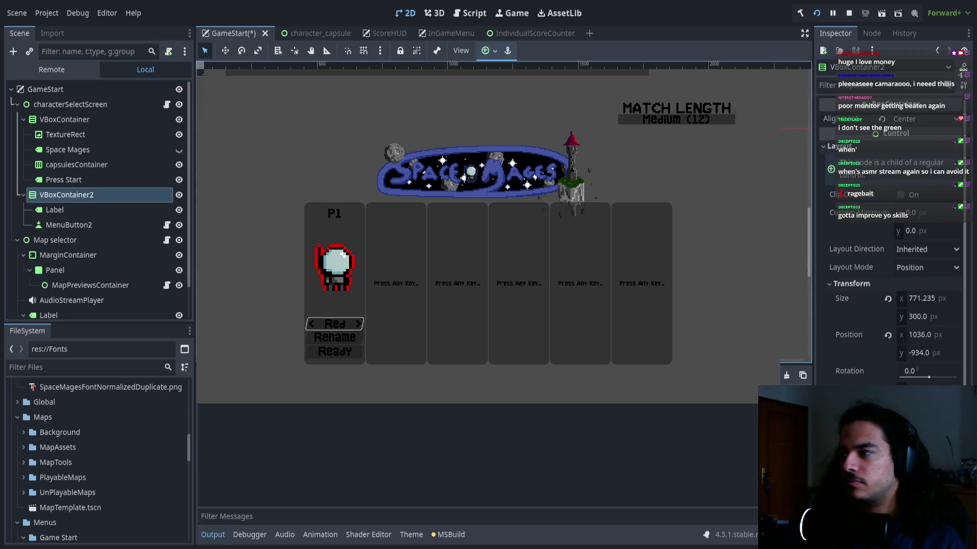
key(Escape)
key(ctrl+s)
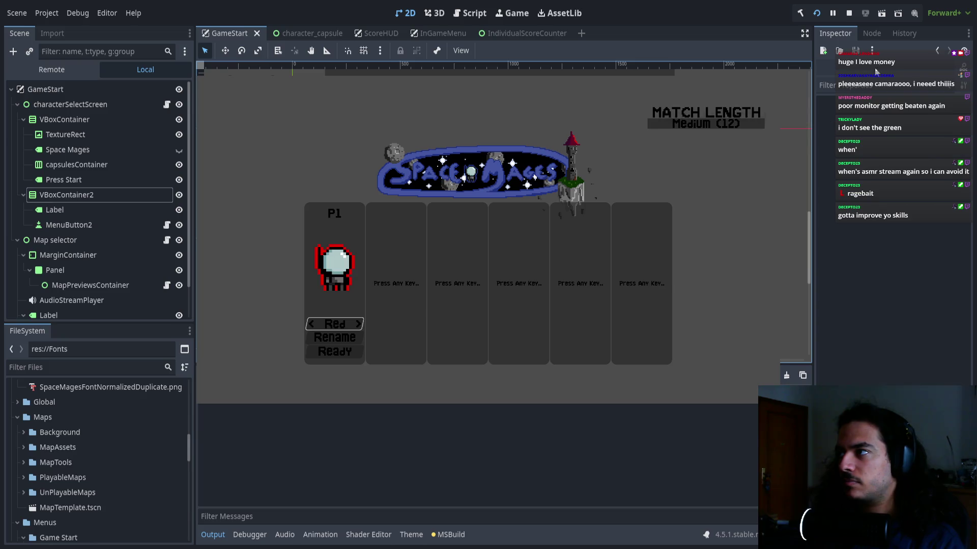
click(848, 13)
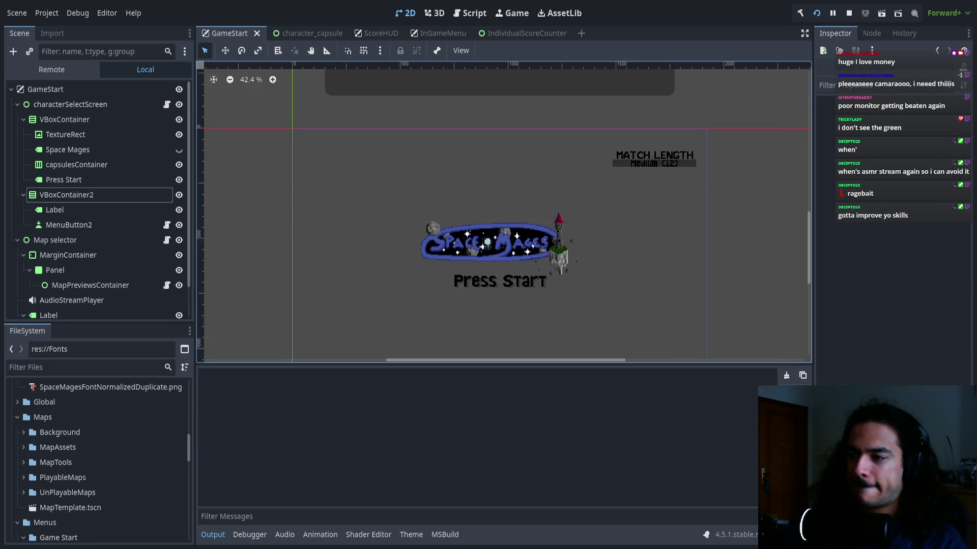
Move P1's focus through the menu and join a second player into P2.
key(Down)
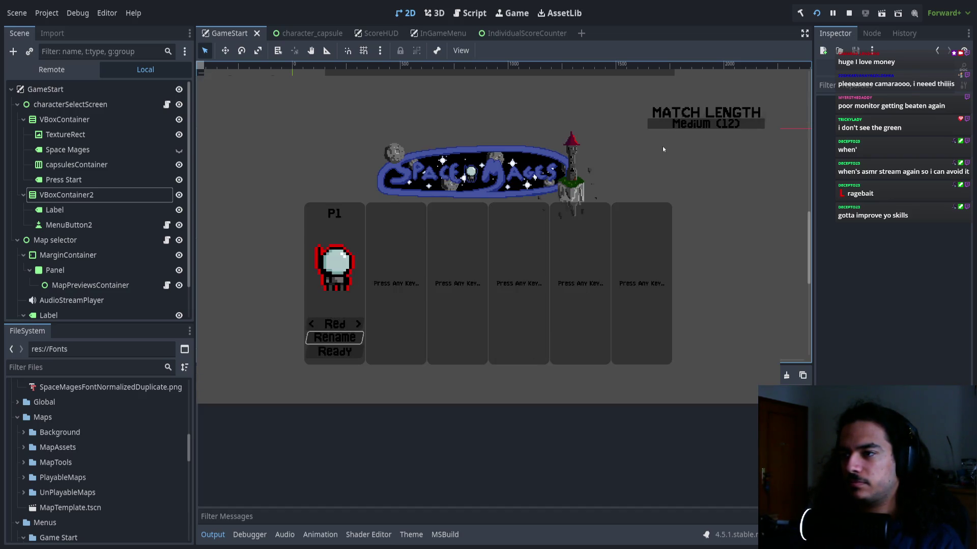
key(Down)
key(Up)
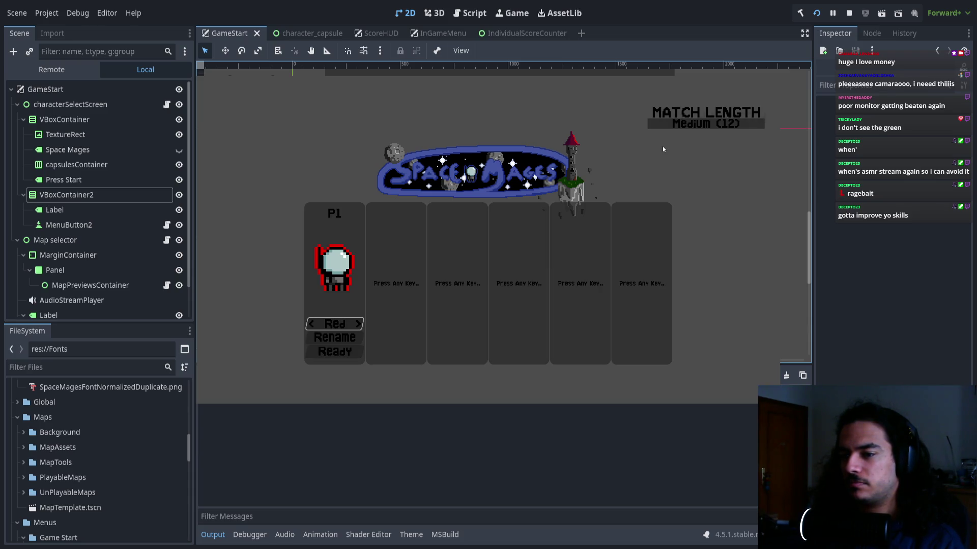
key(Return)
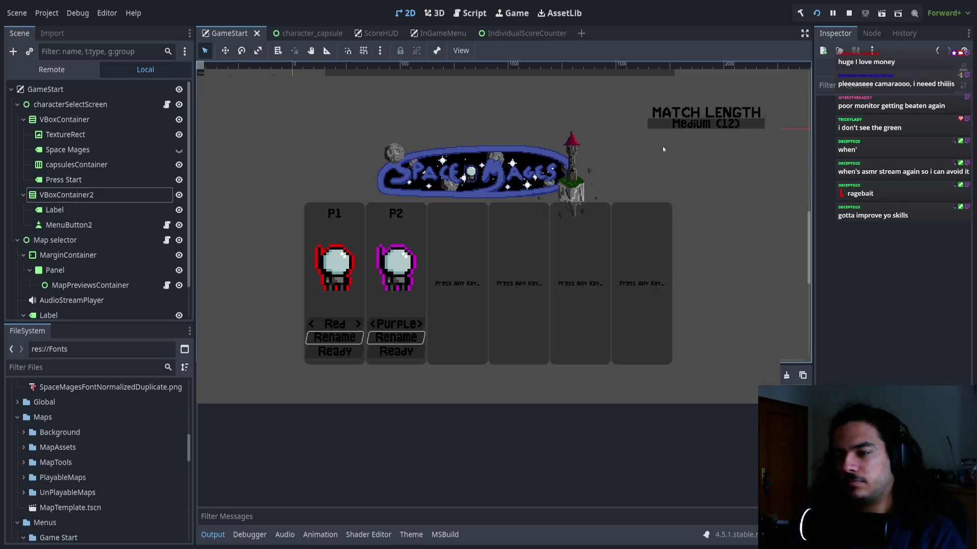
Cycle the mage colours, settling P2 on Green and P1 on Orange.
key(Right)
key(Right)
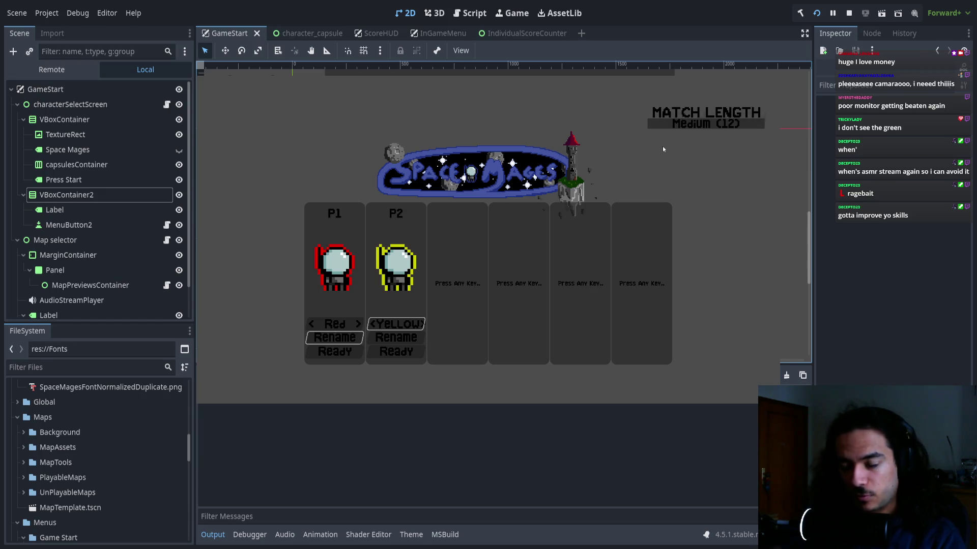
key(Right)
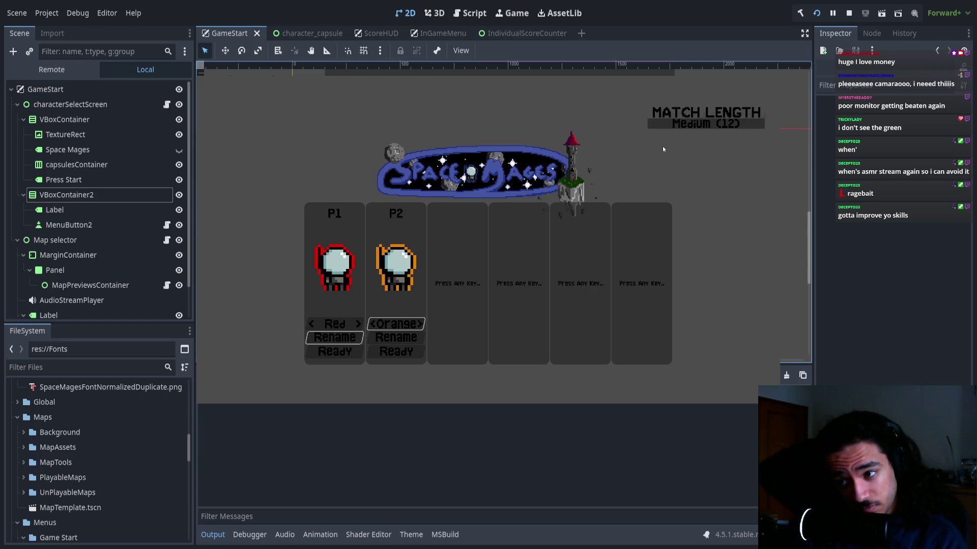
key(Right)
key(Left)
key(Left)
key(Left)
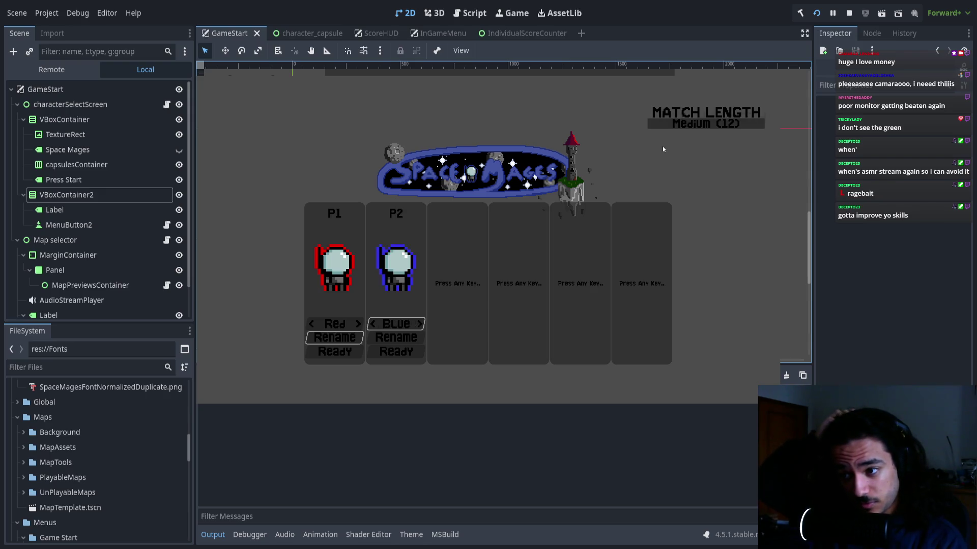
key(Right)
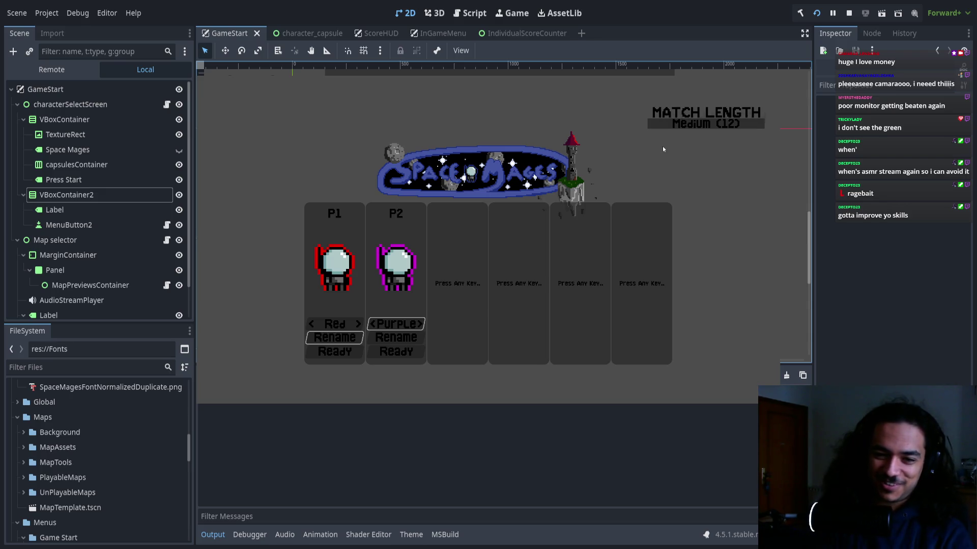
key(Right)
key(Right)
key(Right)
key(Left)
key(Up)
key(Right)
key(Right)
key(Right)
key(Left)
key(Right)
key(Right)
Ready up both players and start the match to reach map selection.
key(Down)
key(Down)
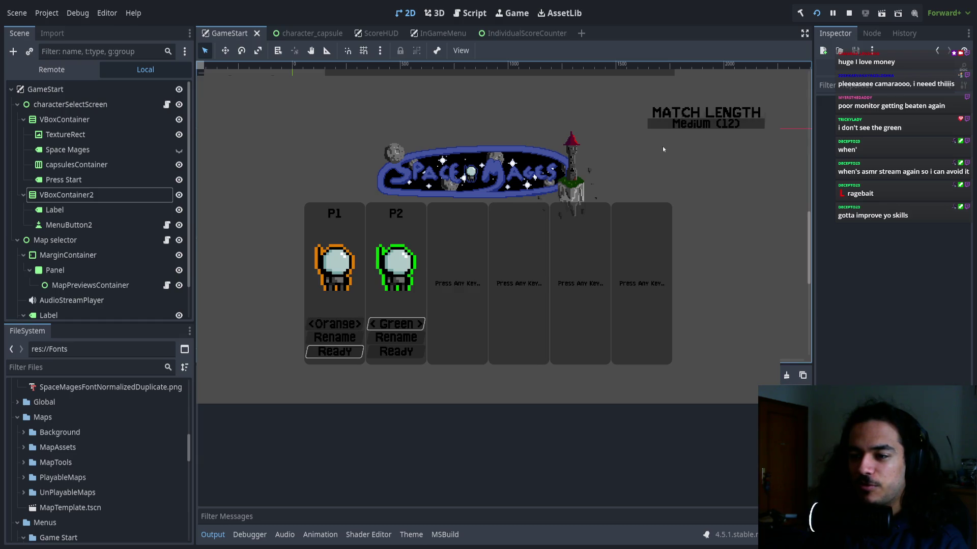
key(Down)
key(Down)
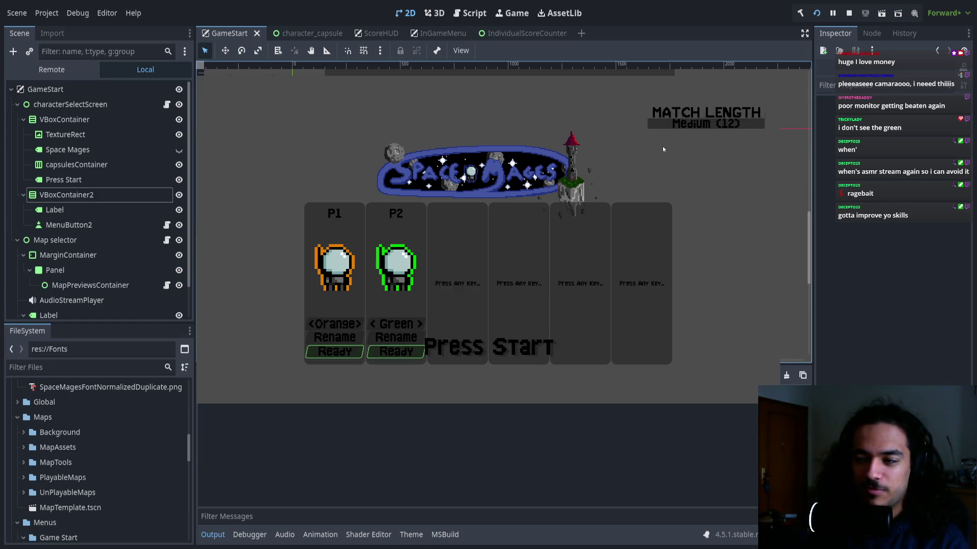
key(Return)
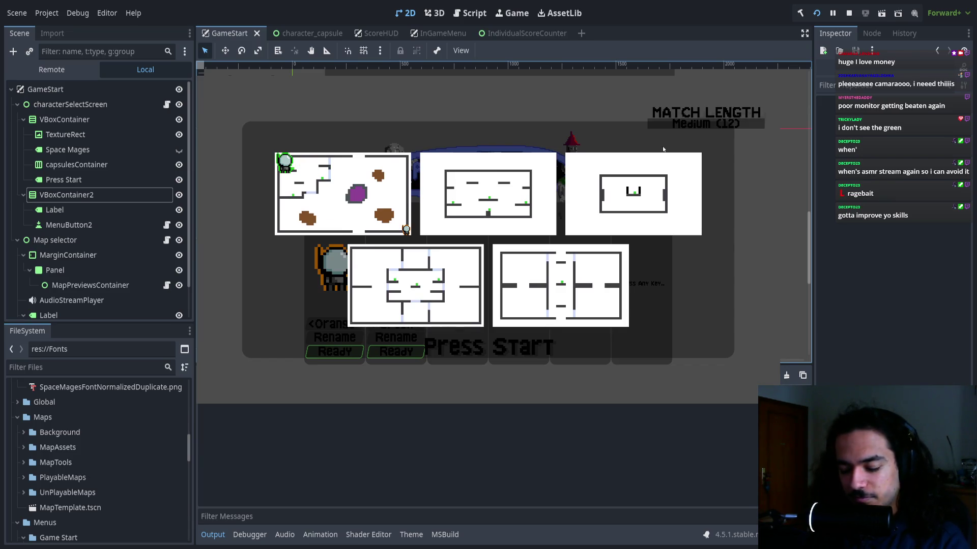
Pick a map and play a round, then pause and quit back to the editor.
key(Return)
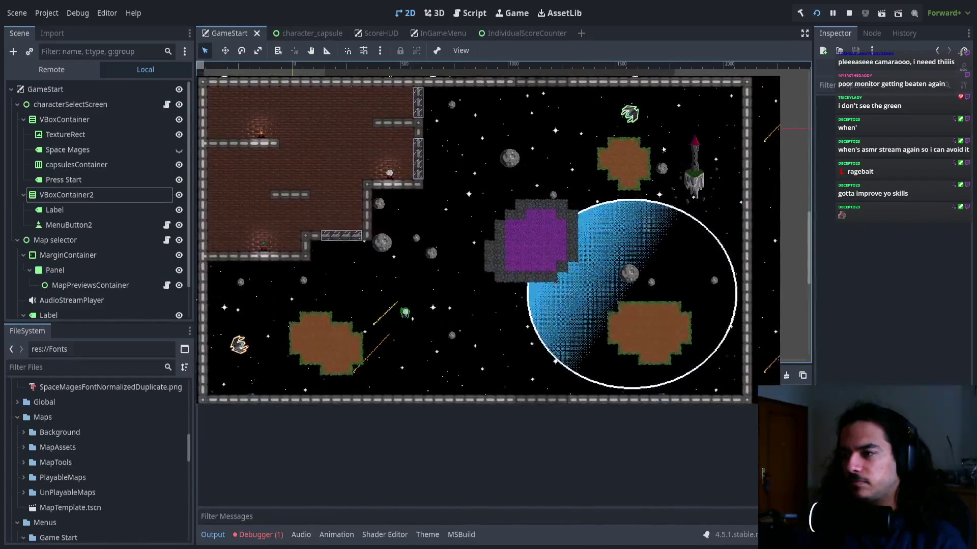
key(Escape)
key(Down)
key(Down)
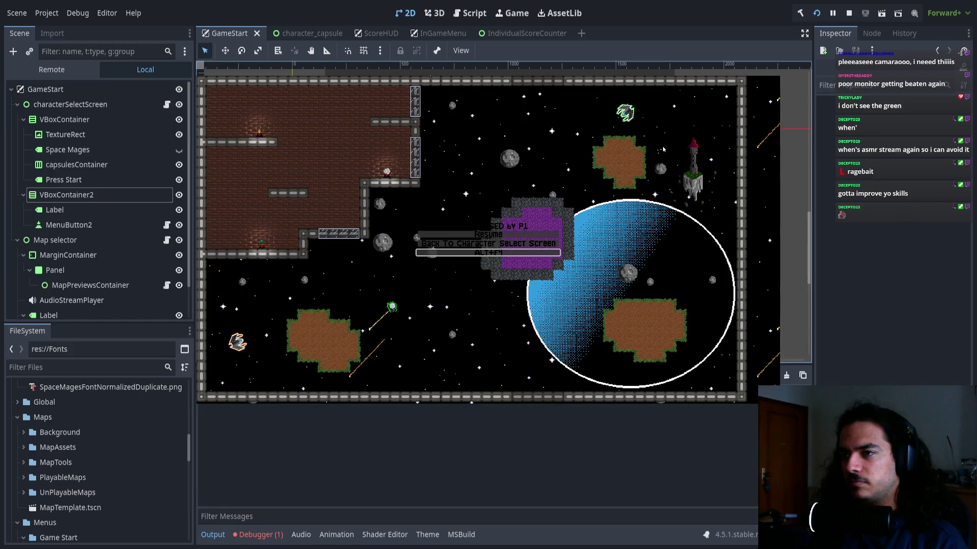
key(Return)
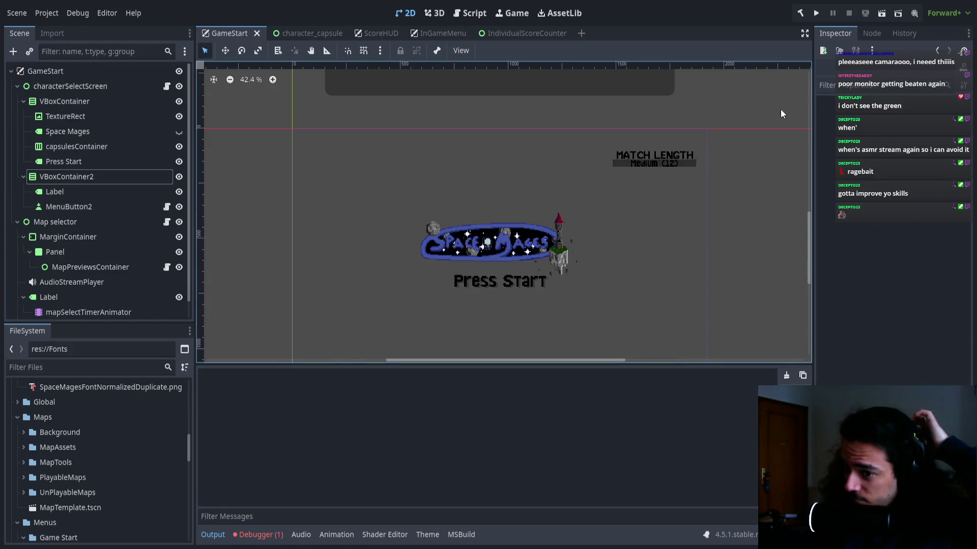
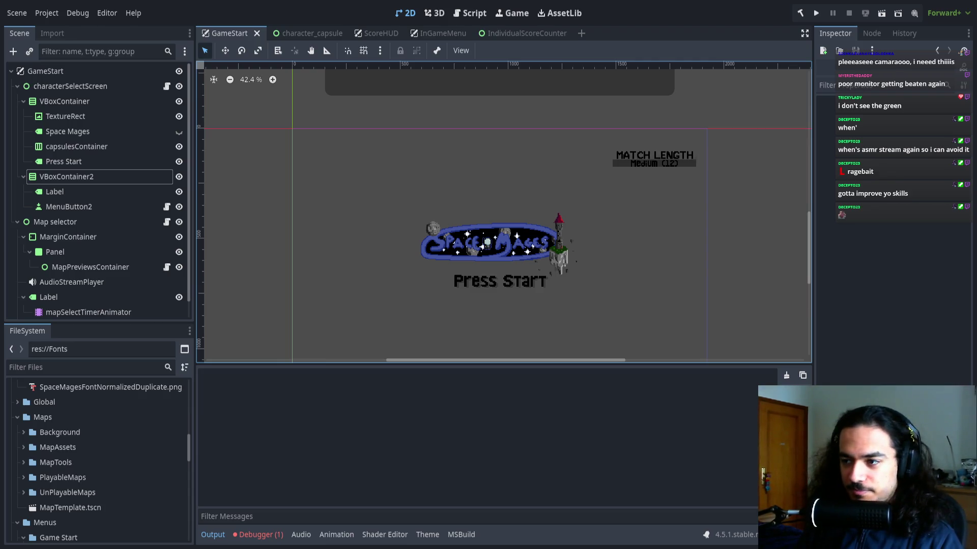
Check the PoisonMine error in the Debugger's Errors tab, then launch Space Mages for a playtest.
scroll(402, 313, down, 2)
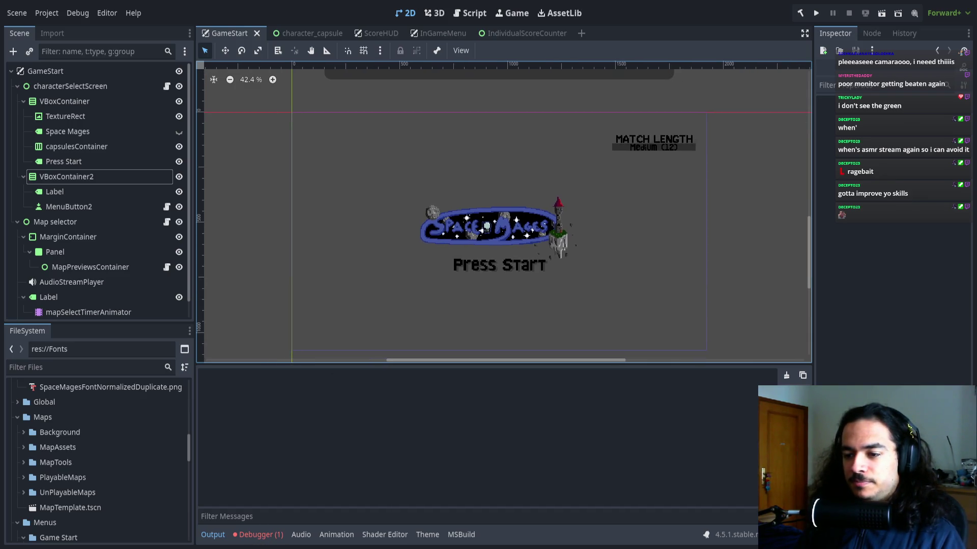
click(260, 535)
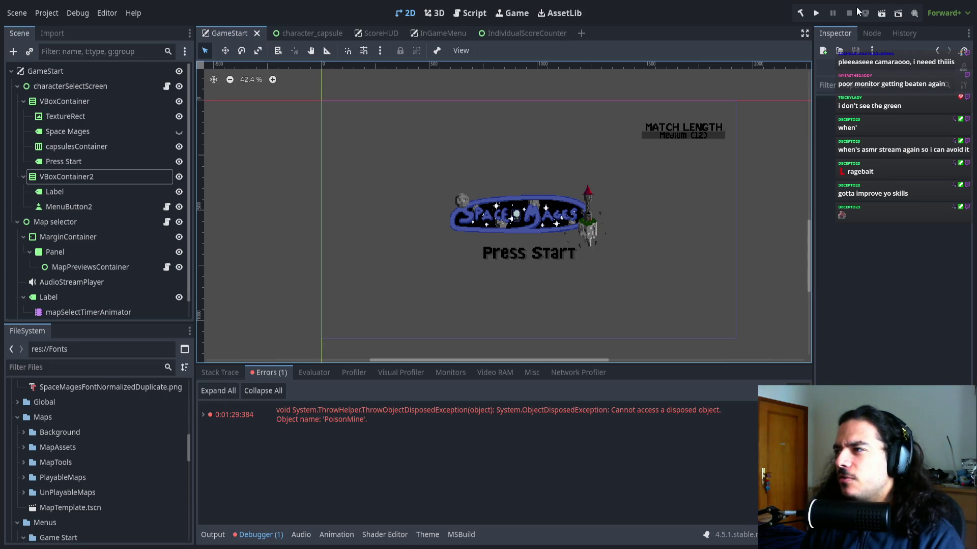
click(818, 15)
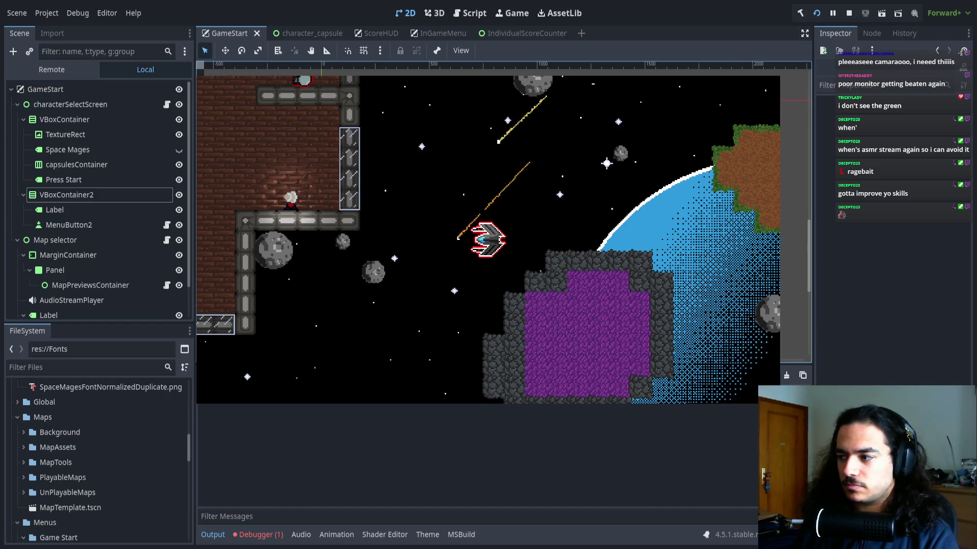
click(258, 535)
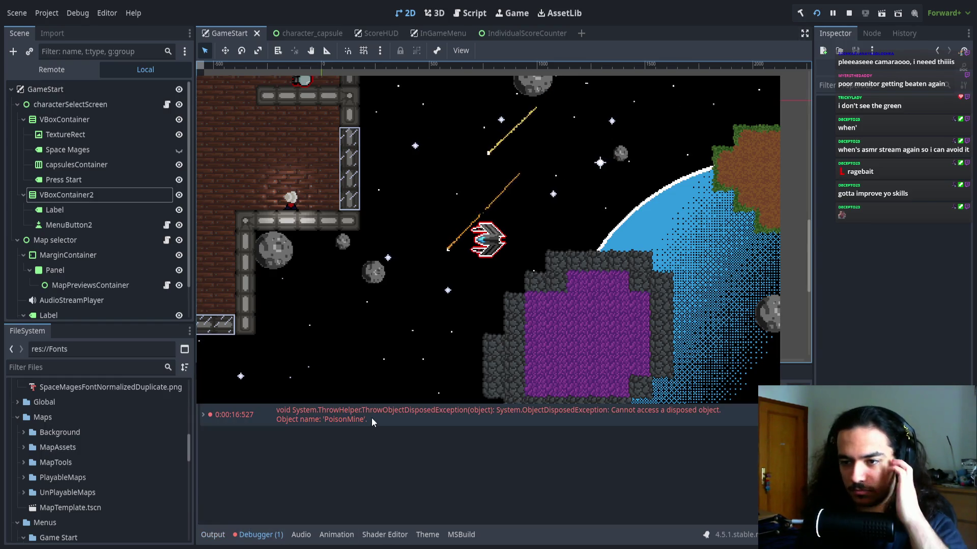
Read the PoisonMine error's stack trace, then pause the match and return to Character Select.
click(242, 413)
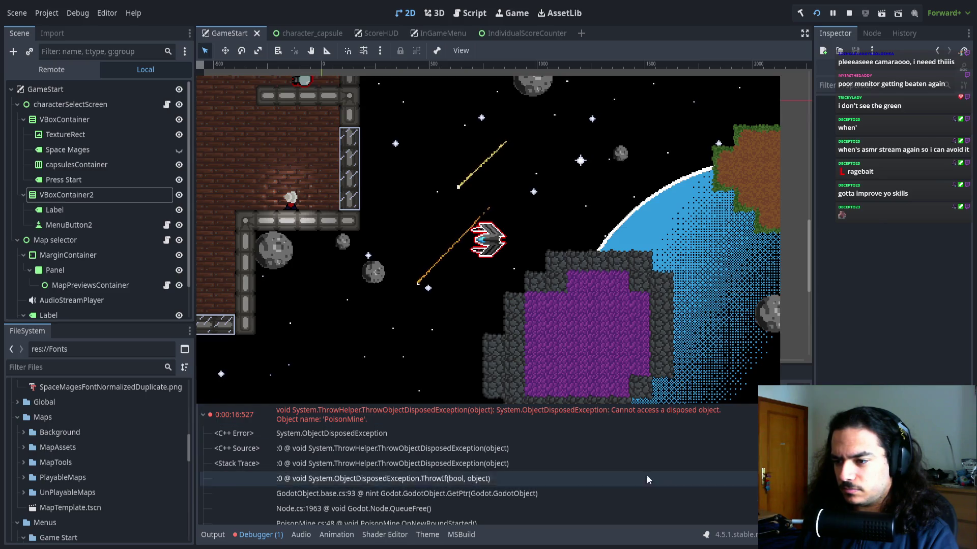
scroll(545, 459, down, 2)
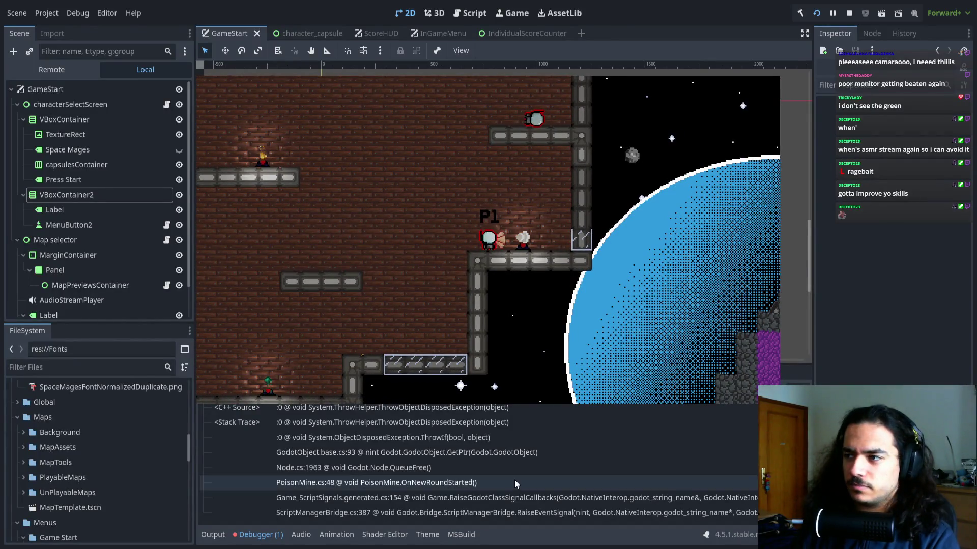
click(534, 282)
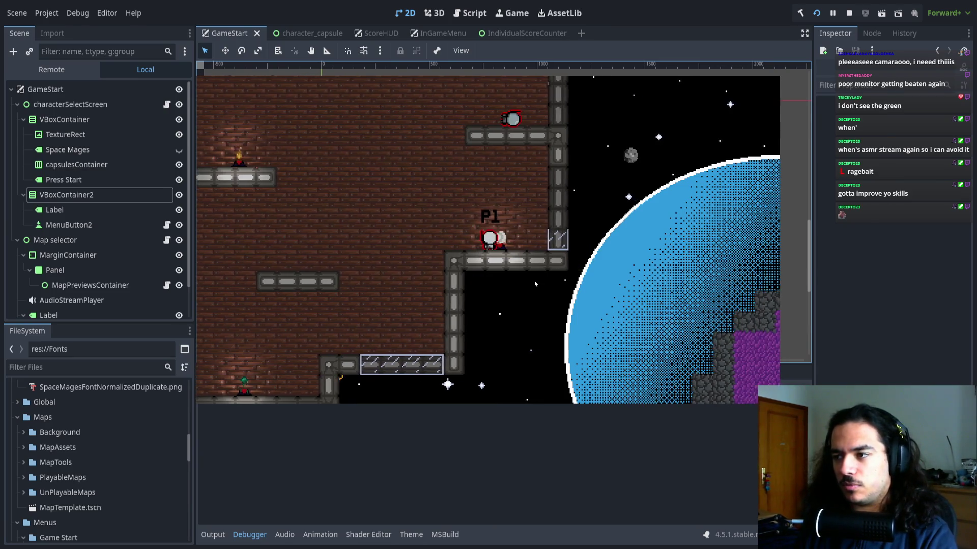
key(Escape)
key(Return)
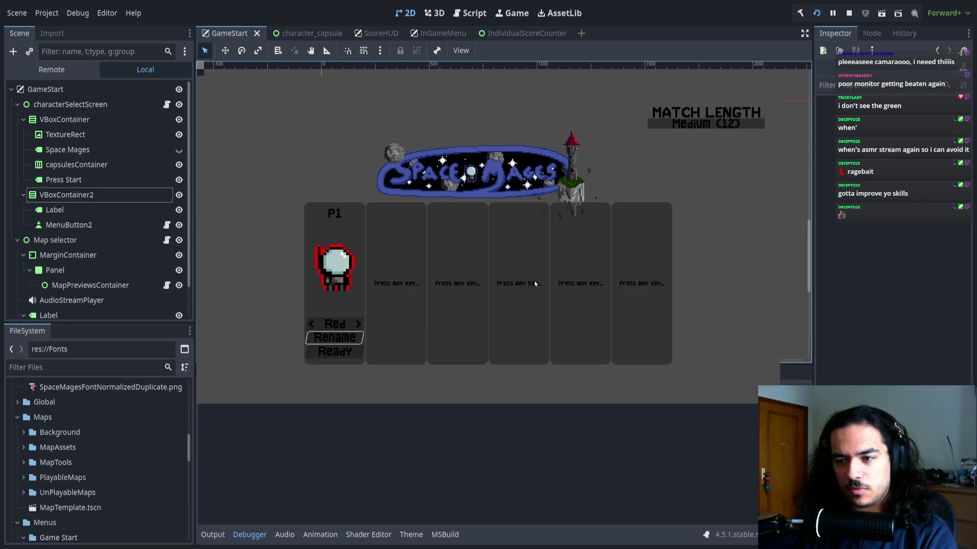
Ready P1, fly through the brick map smashing glass blocks, then stop the game with F8.
key(Down)
key(Return)
key(Return)
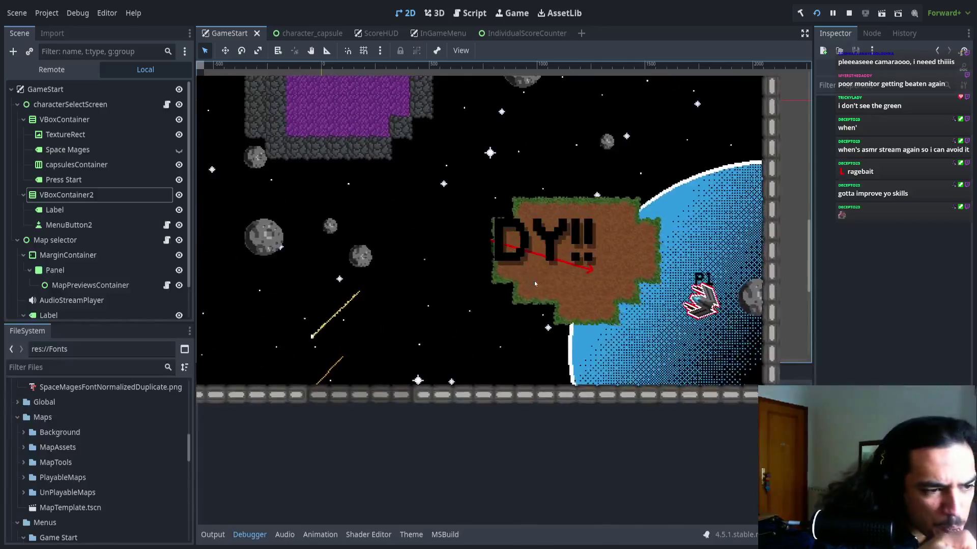
key(Left)
key(Right)
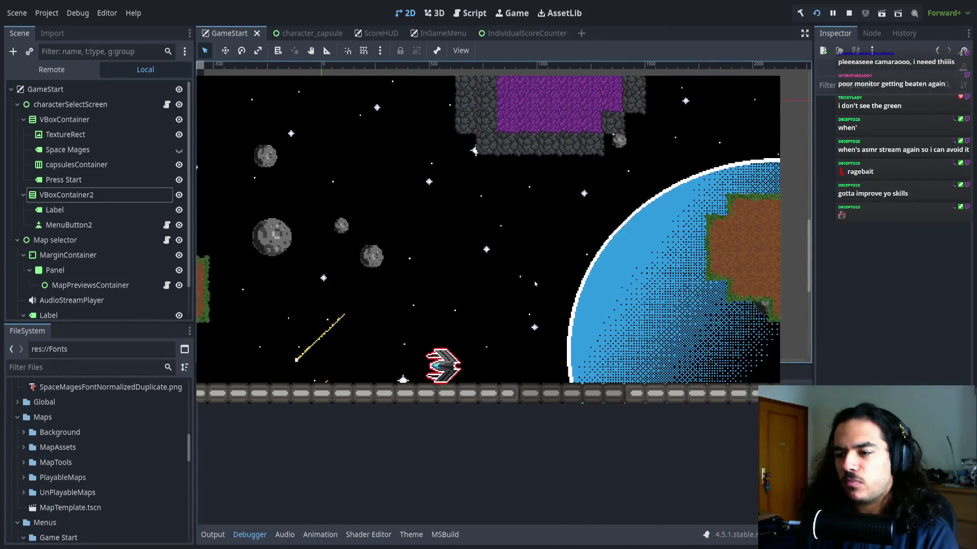
key(Up)
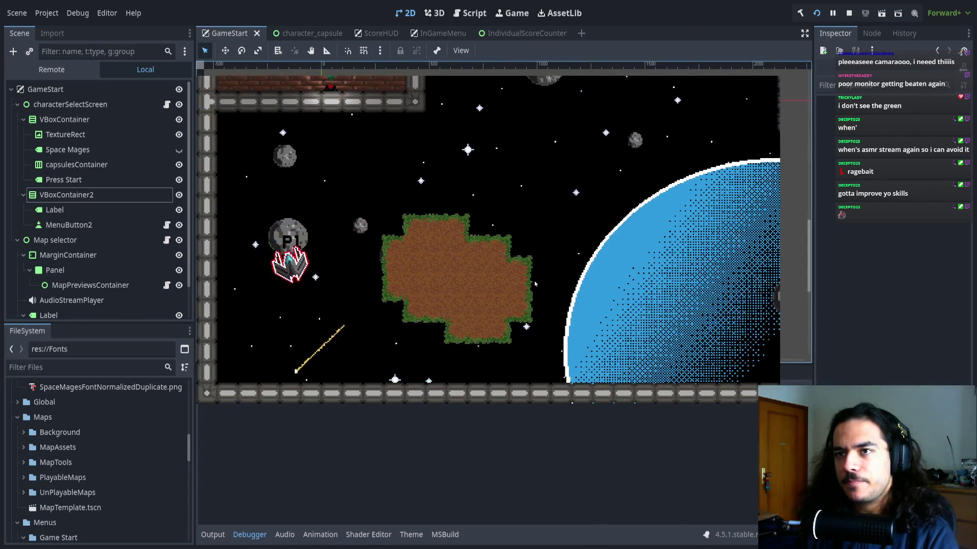
key(Right)
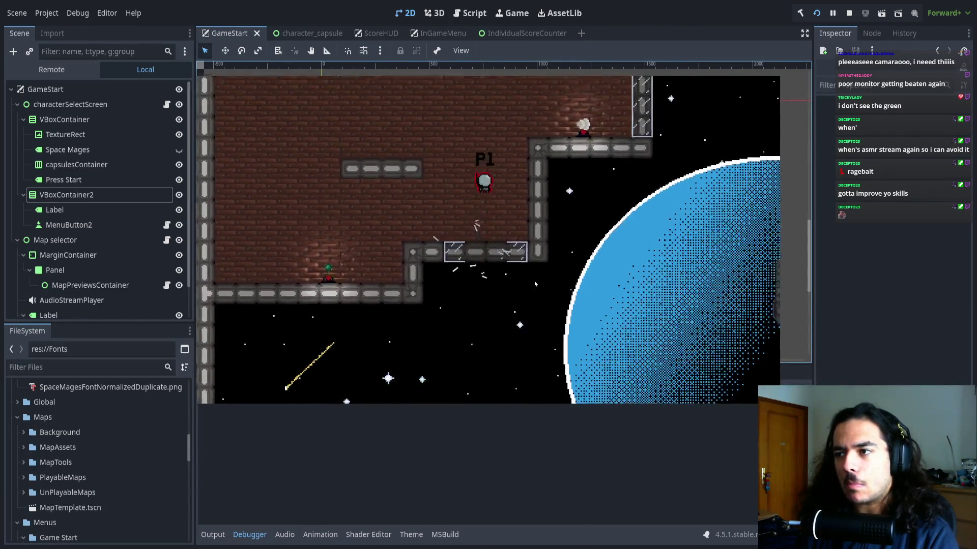
key(Left)
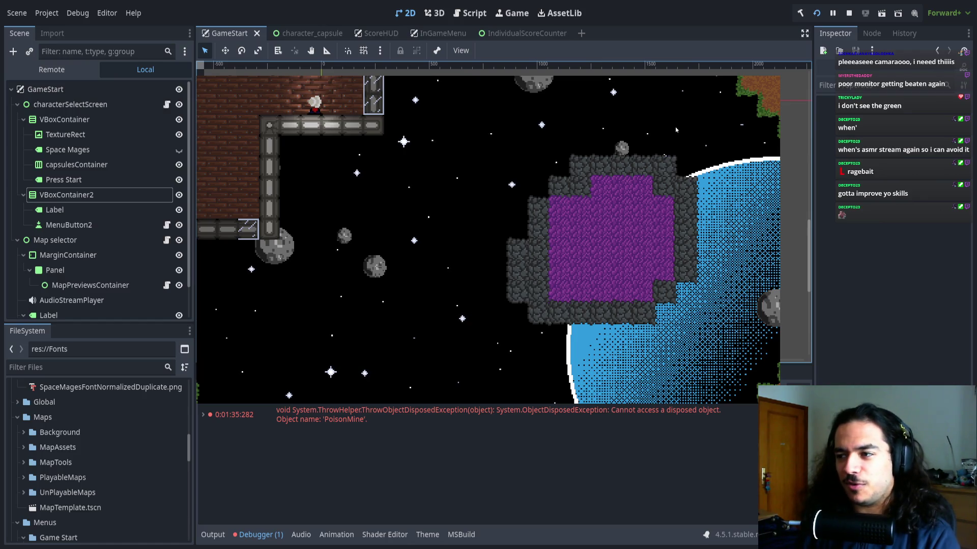
key(F8)
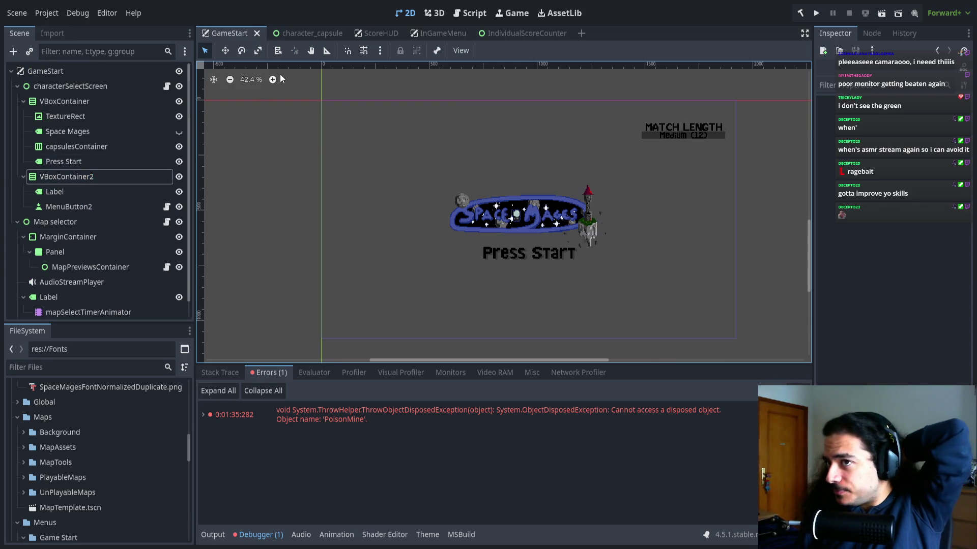
Filter the project files by 'poison', open PoisonMine.tscn, and relaunch the game with F5.
click(104, 367)
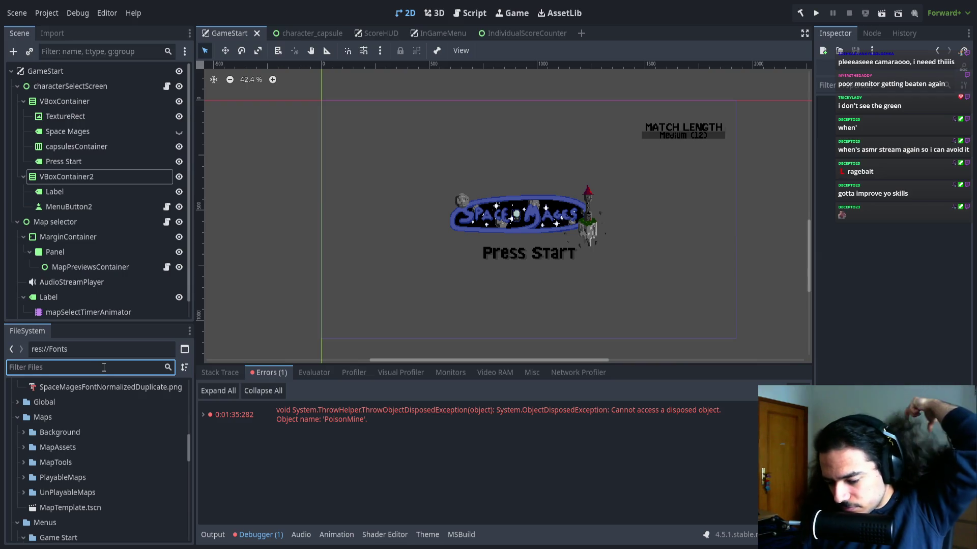
text(poison)
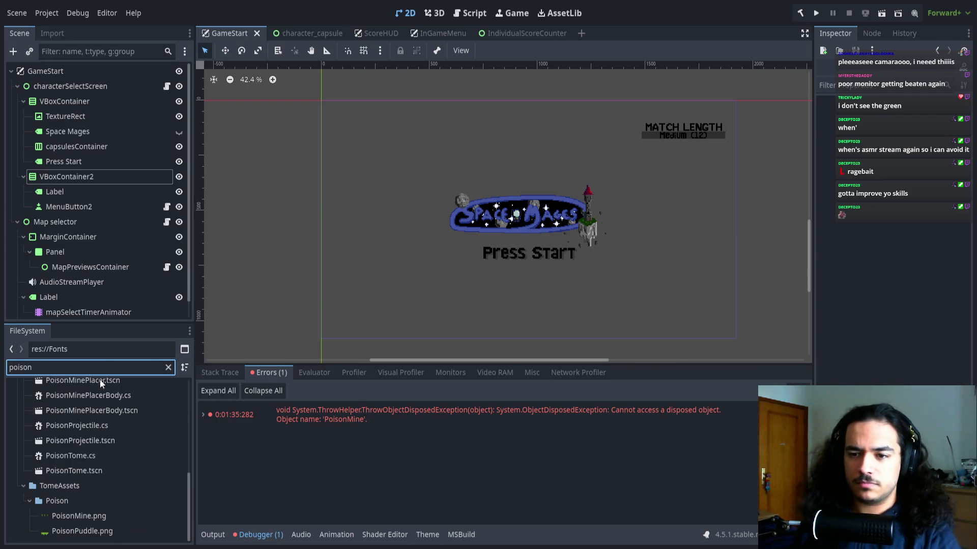
scroll(77, 422, up, 1)
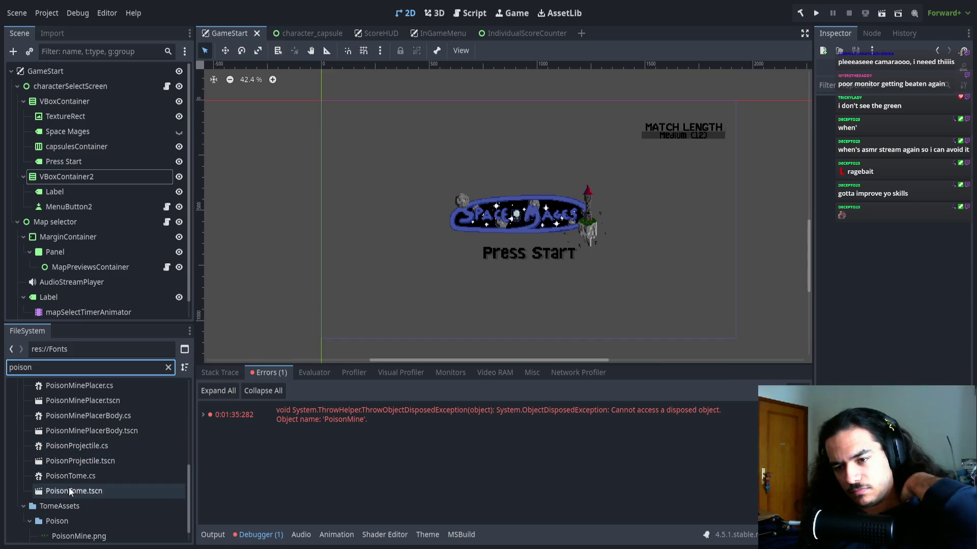
scroll(68, 488, up, 2)
double_click(70, 429)
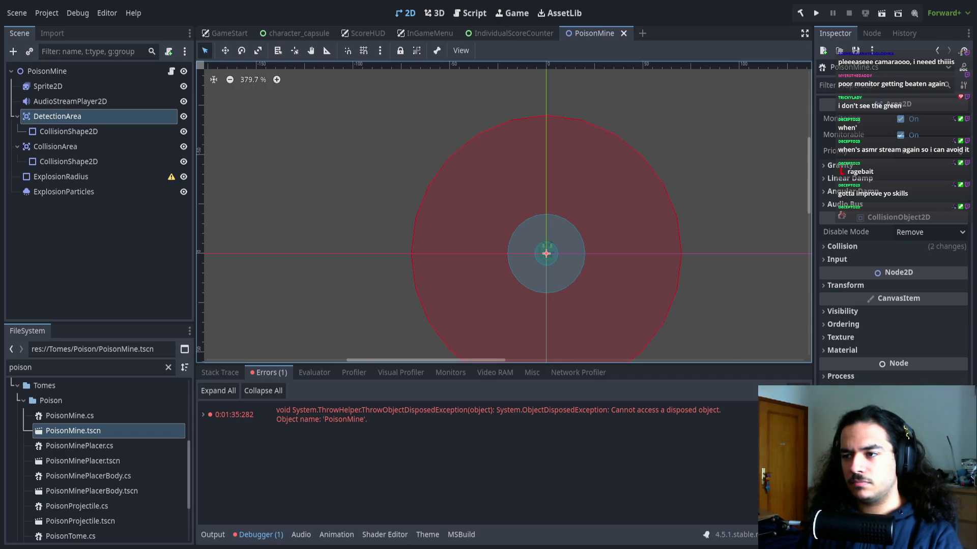
key(F5)
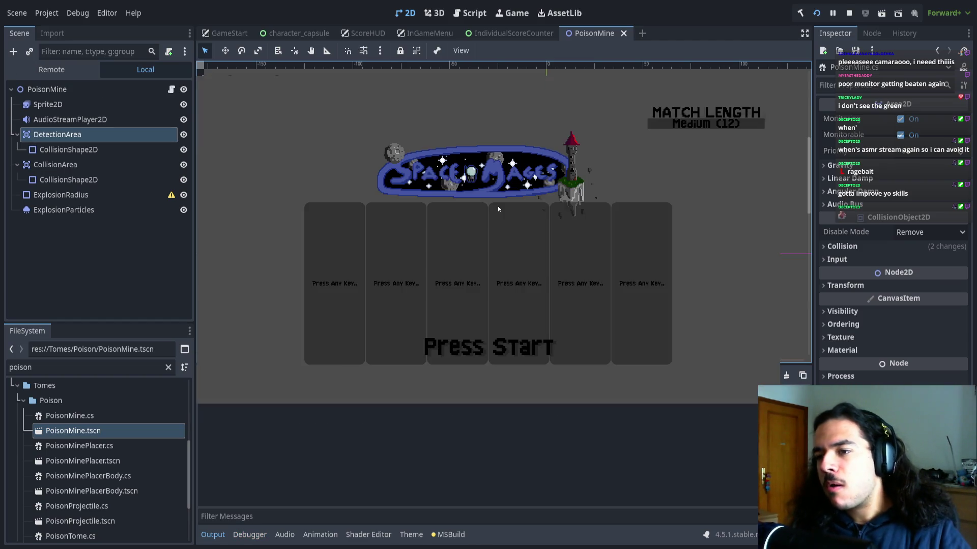
Join as P1 with Space, ready up and play a match, then stop with F8.
key(space)
key(space)
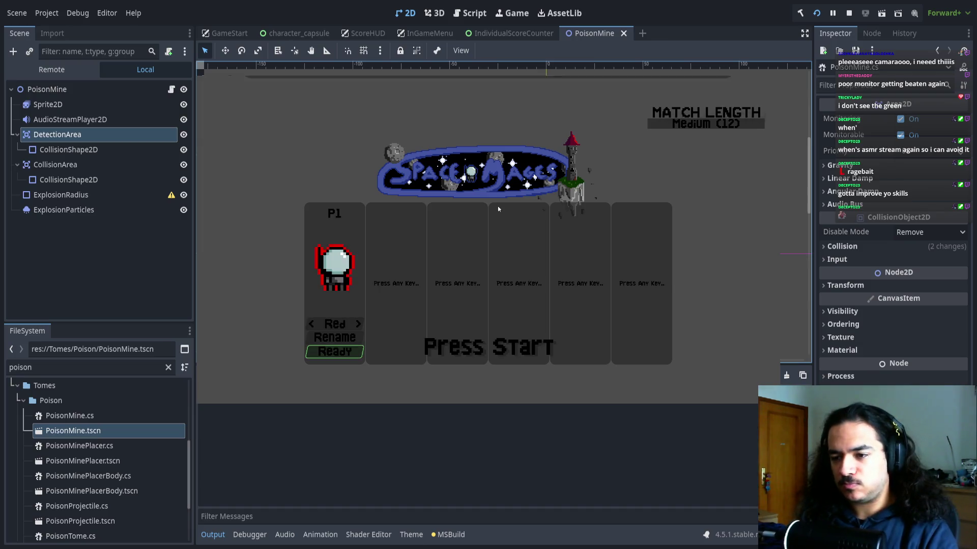
key(Return)
key(space)
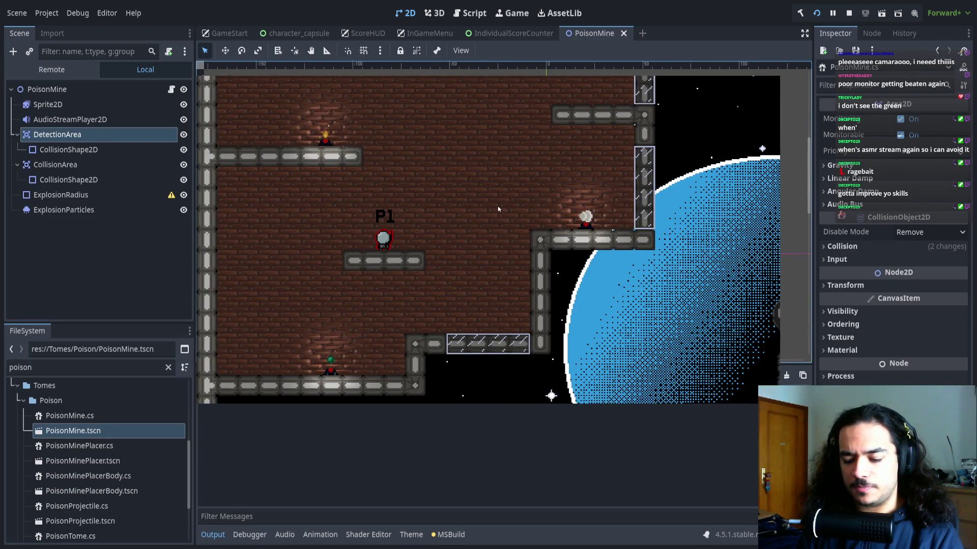
key(F8)
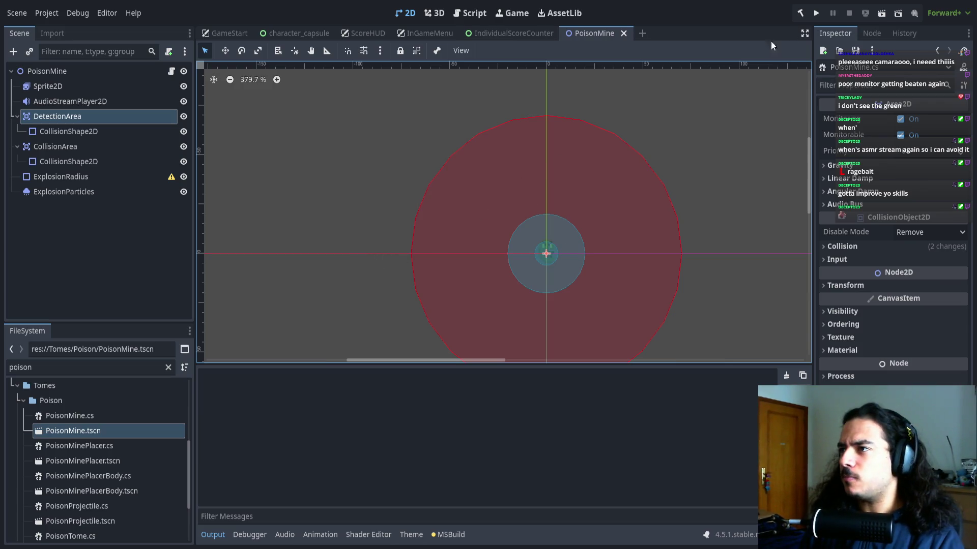
Close IndividualScoreCounter and the other extra scene tabs, then clear the 'poison' file filter.
click(515, 36)
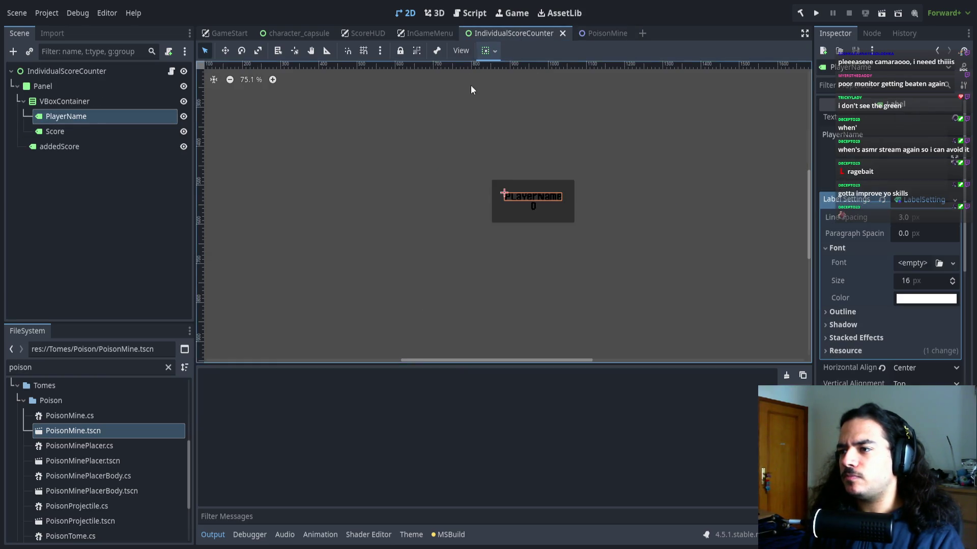
key(ctrl+shift+w)
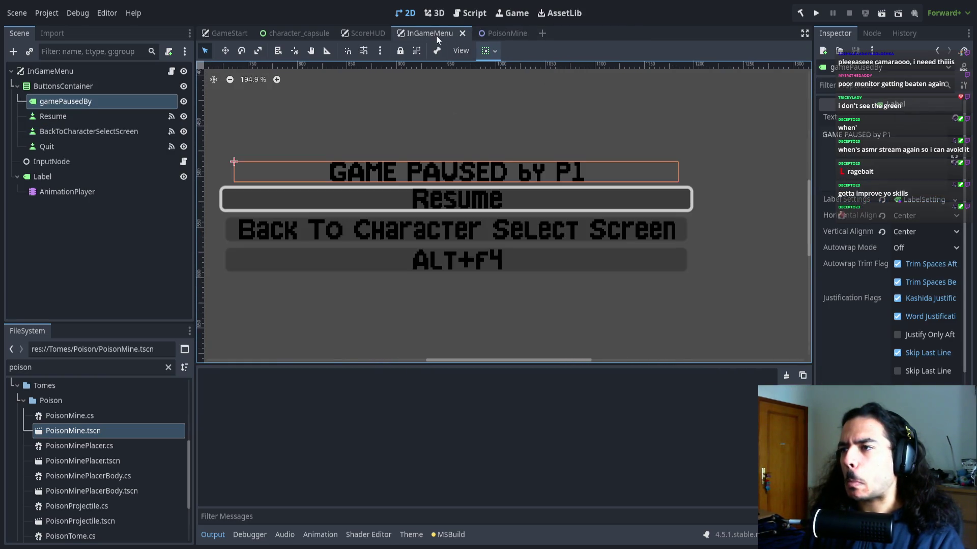
key(ctrl+shift+w)
key(ctrl+shift+w)
key(ctrl+shift+w)
key(ctrl+shift+w)
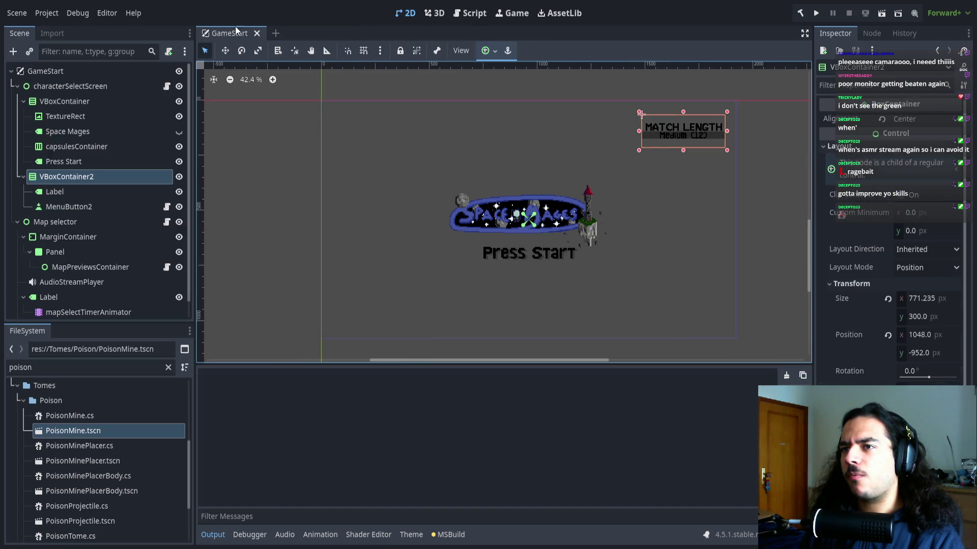
scroll(334, 133, down, 5)
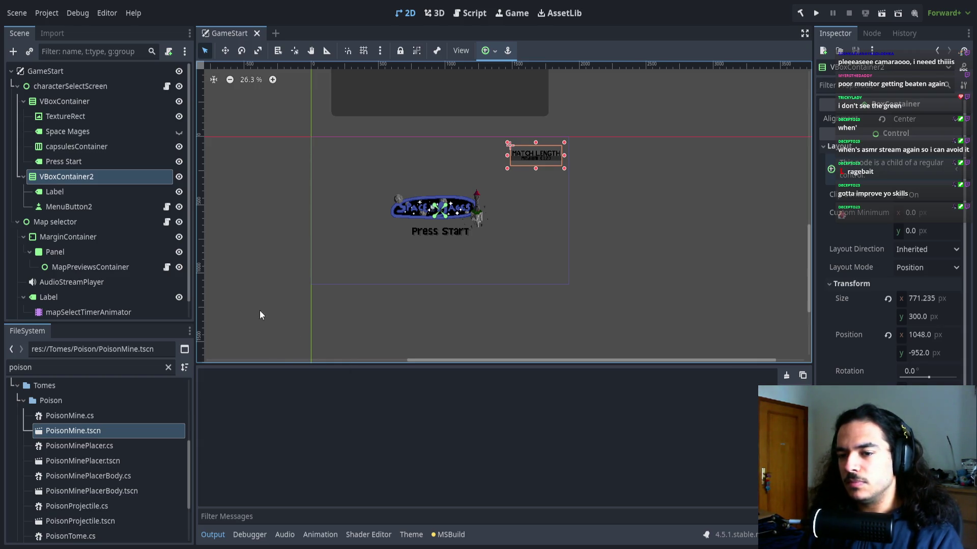
scroll(349, 270, left, 2)
scroll(347, 266, right, 1)
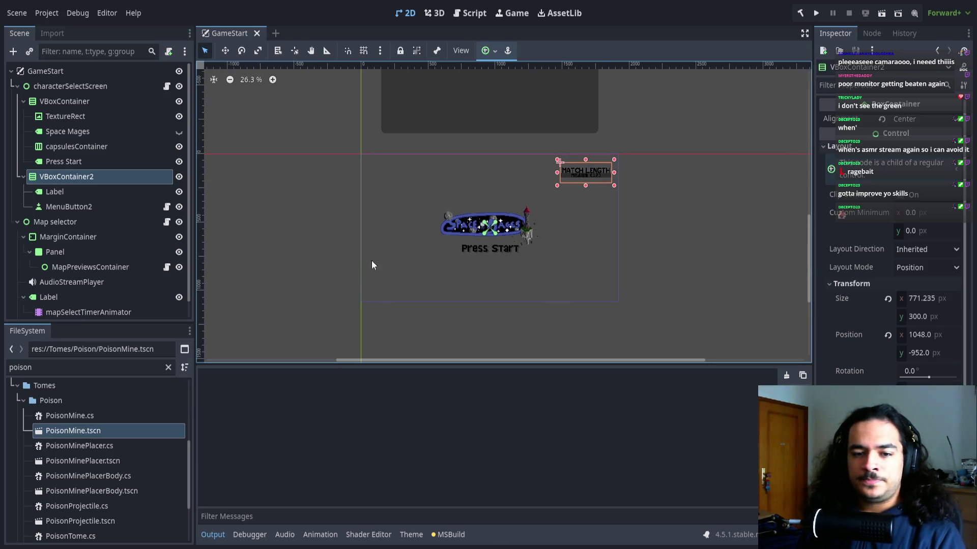
scroll(519, 221, up, 1)
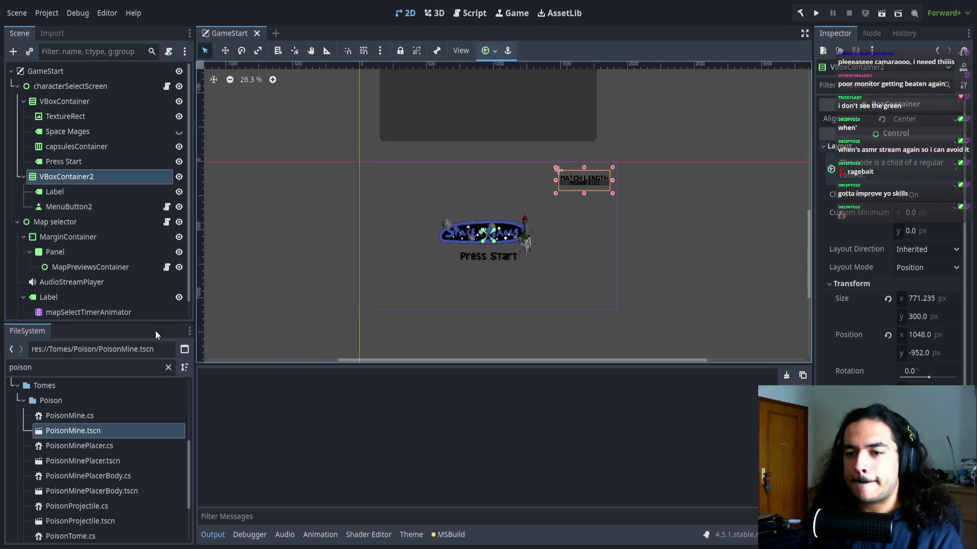
click(168, 368)
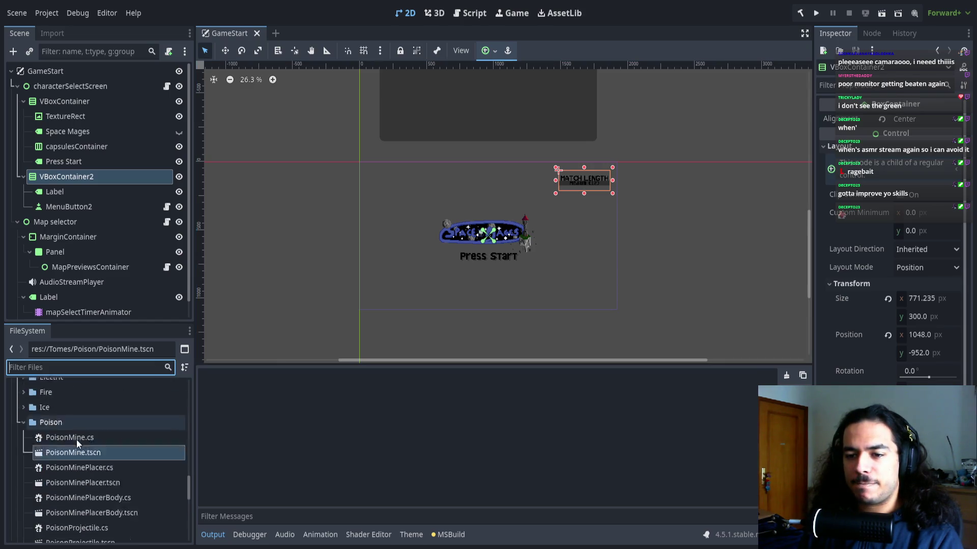
Collapse the Poison and Tomes folders in the FileSystem dock.
click(29, 425)
scroll(35, 432, up, 2)
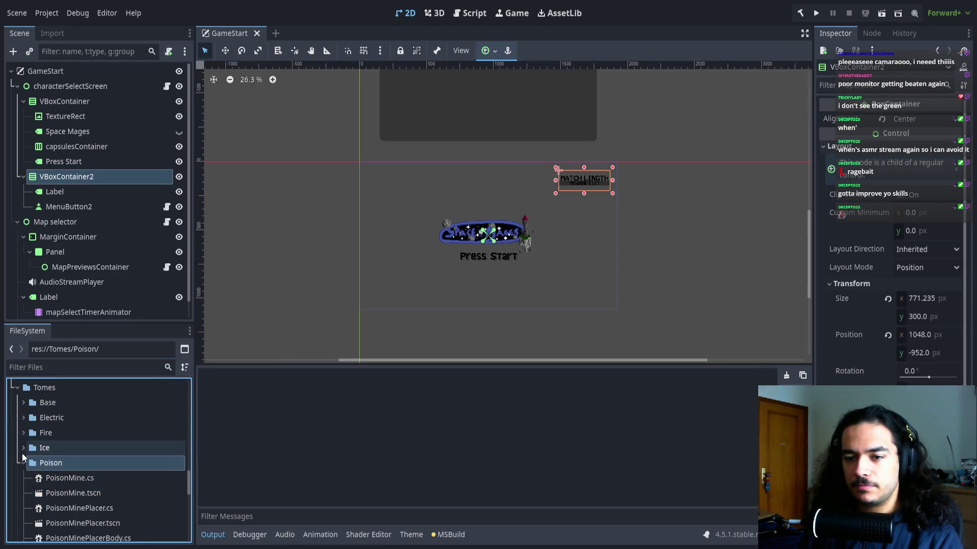
click(24, 461)
click(17, 387)
scroll(24, 464, up, 2)
scroll(46, 484, down, 4)
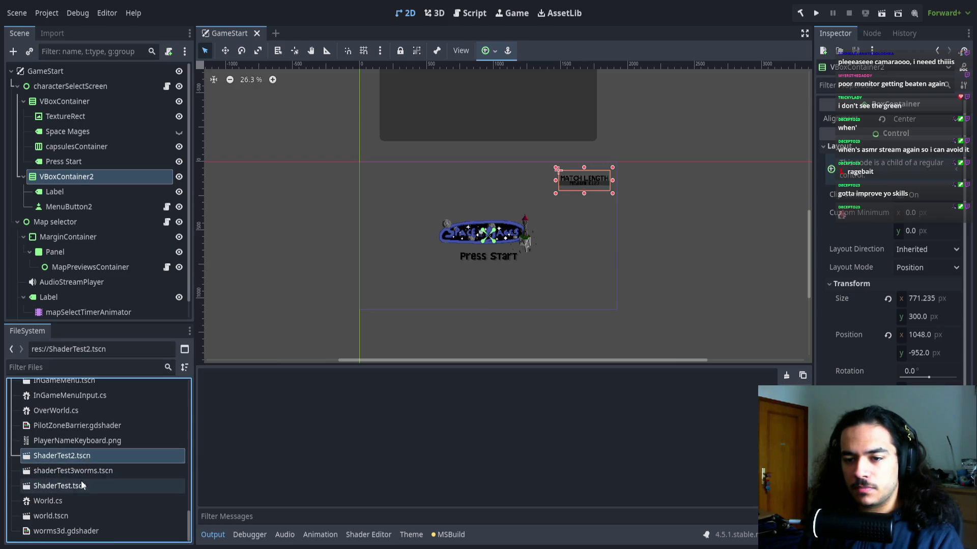
Open PilotZoneBarrier.gdshader, then view the PixelOutine and ShaderLearning shader code.
click(87, 501)
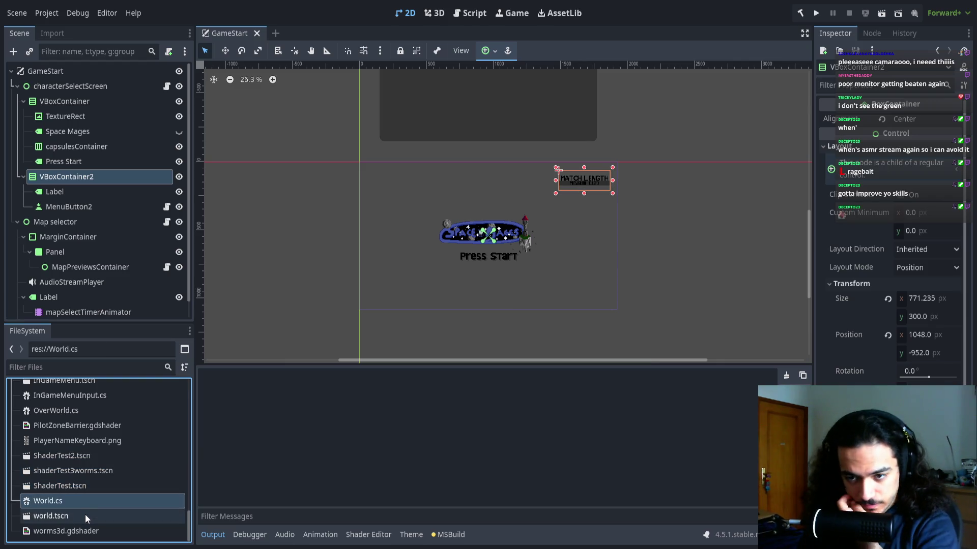
scroll(87, 512, up, 1)
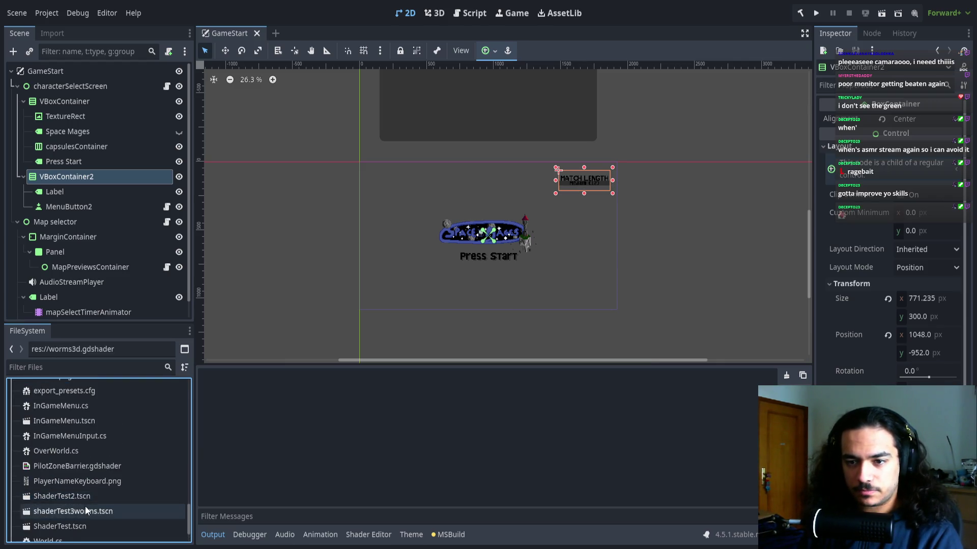
click(89, 469)
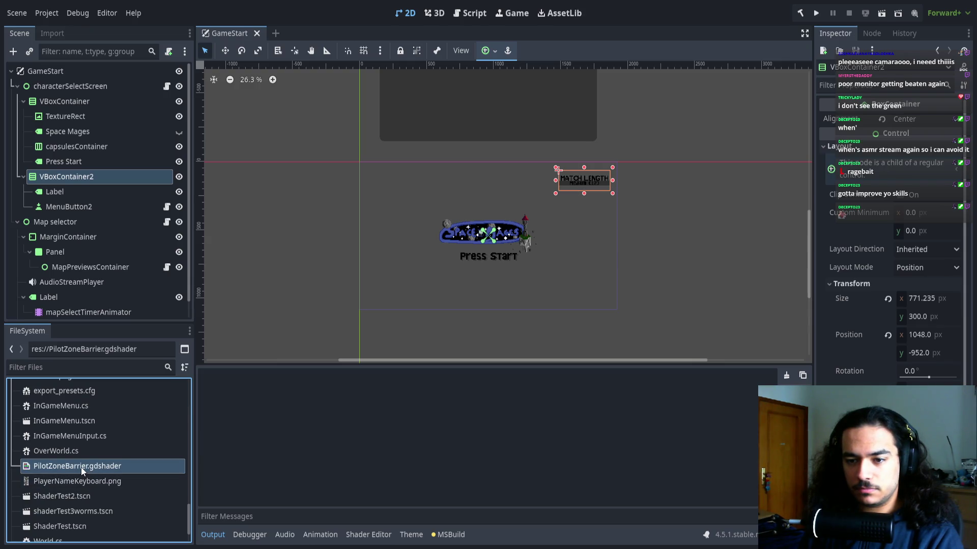
double_click(81, 467)
text(ShaderLearning)
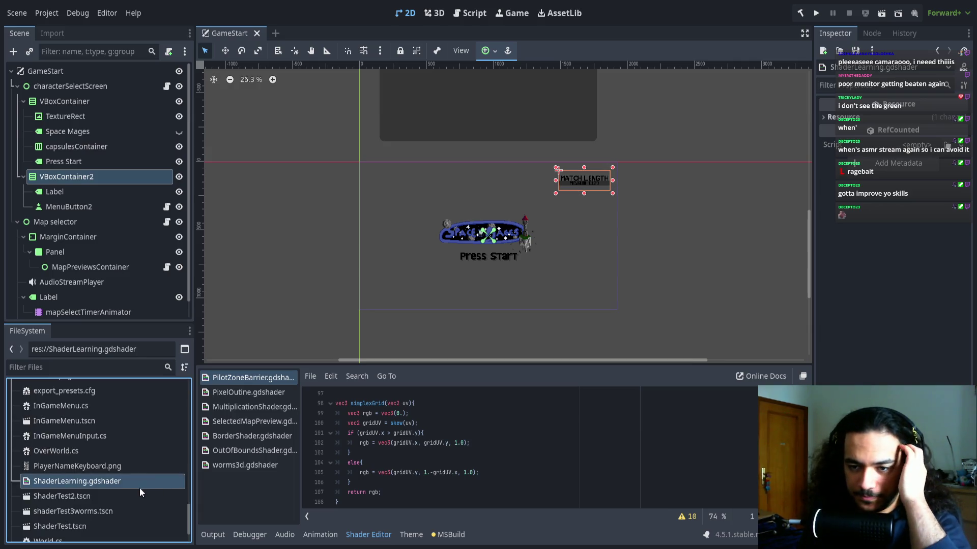
click(249, 392)
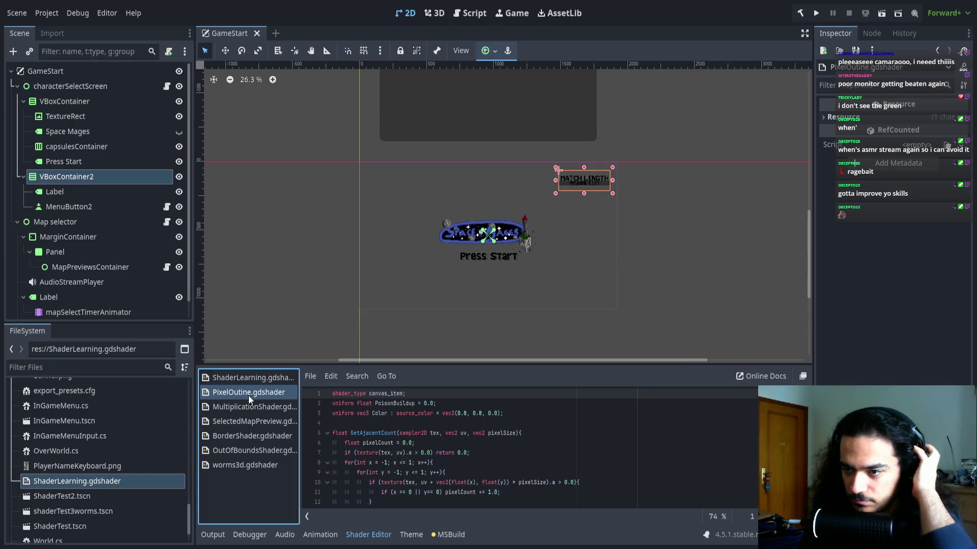
click(249, 377)
Inspect the PlayerNameKeyboard texture and browse up the file list to the Banner image.
click(100, 465)
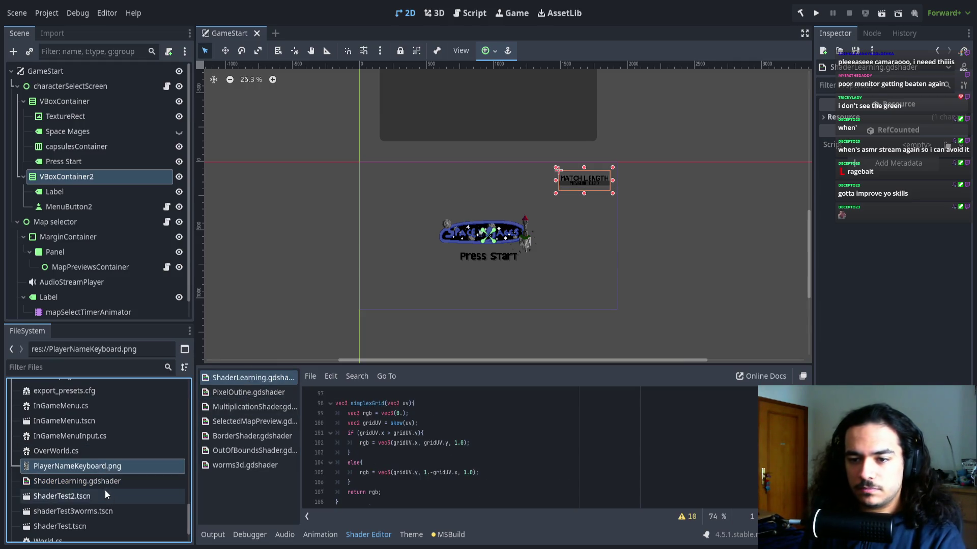
click(69, 466)
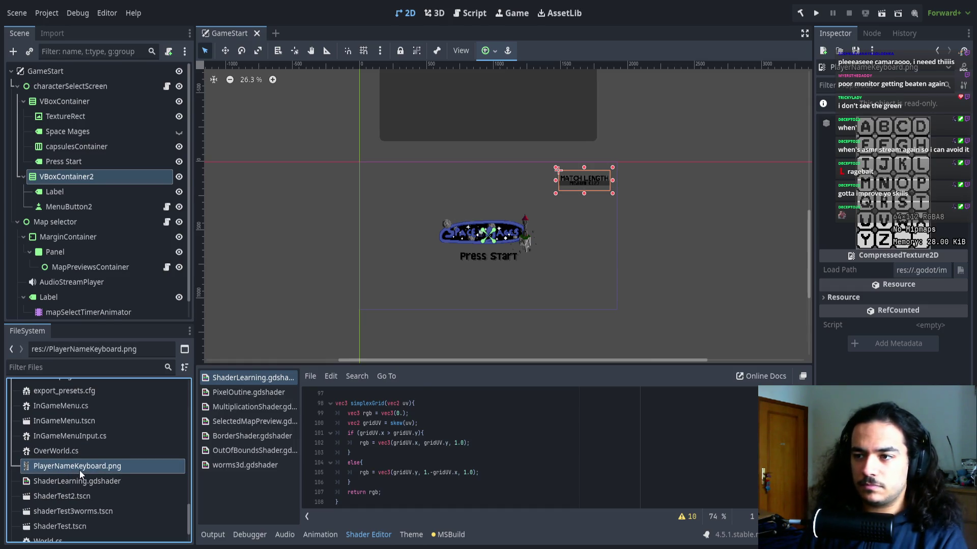
click(76, 447)
click(83, 439)
scroll(82, 439, up, 1)
click(80, 414)
scroll(81, 417, up, 3)
click(66, 436)
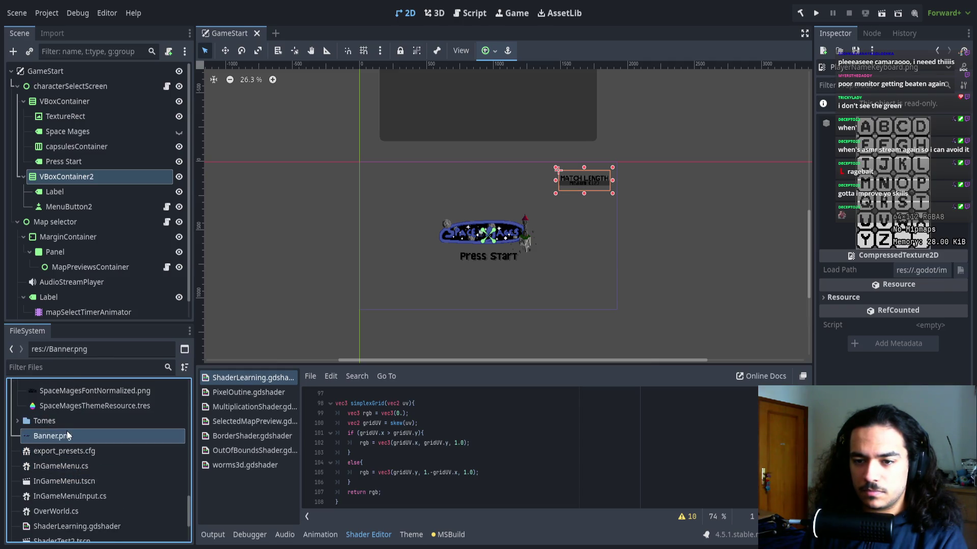
scroll(35, 451, up, 5)
Collapse the Character Select Screen, Menus, Maps and Fonts folders.
click(30, 421)
click(17, 392)
scroll(21, 447, up, 4)
scroll(18, 462, up, 2)
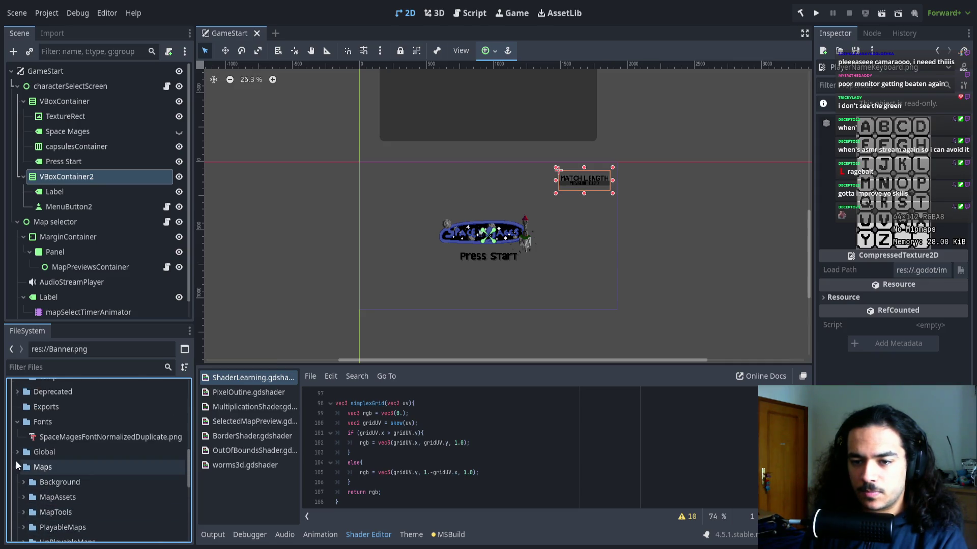
click(18, 457)
click(20, 421)
scroll(21, 425, up, 1)
scroll(55, 459, up, 8)
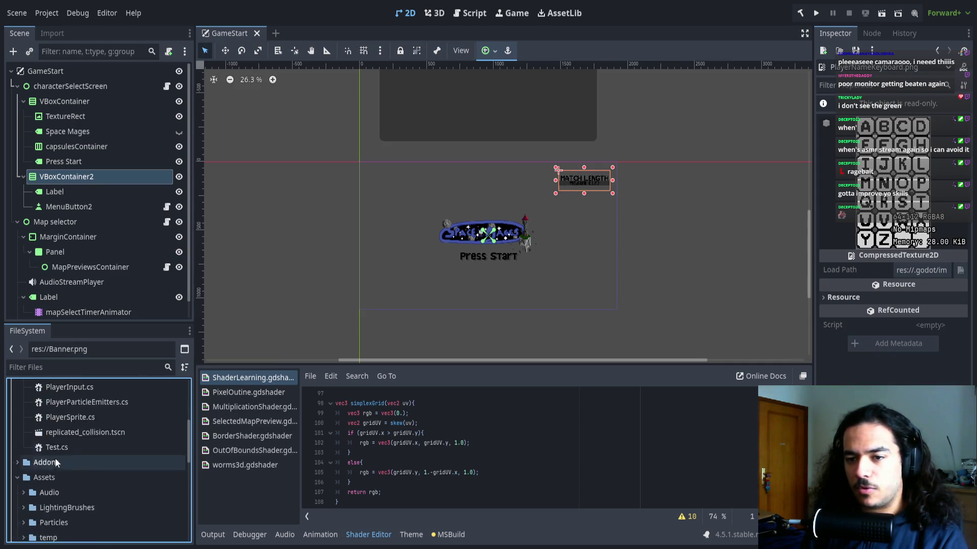
Collapse the whole project tree to its top-level folders and select Exports.
click(44, 404)
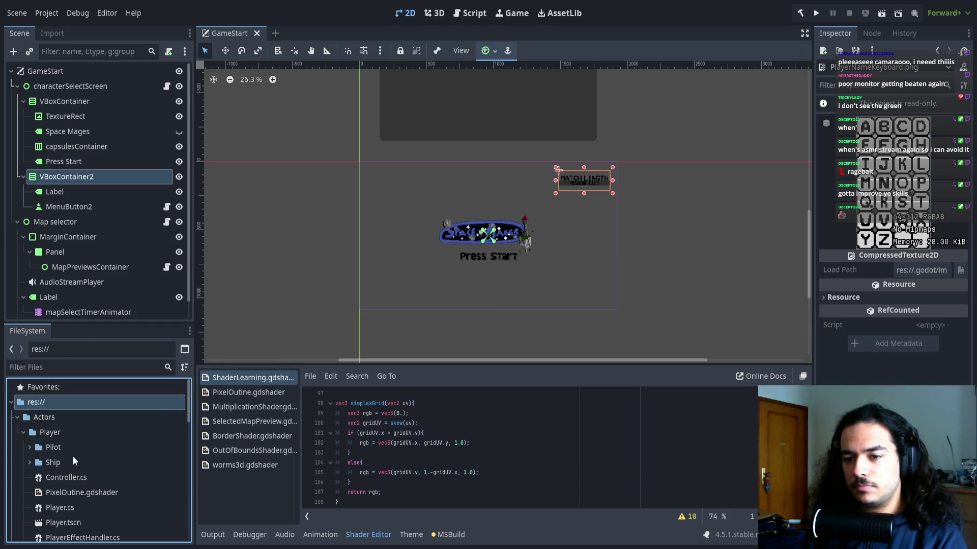
key(Left)
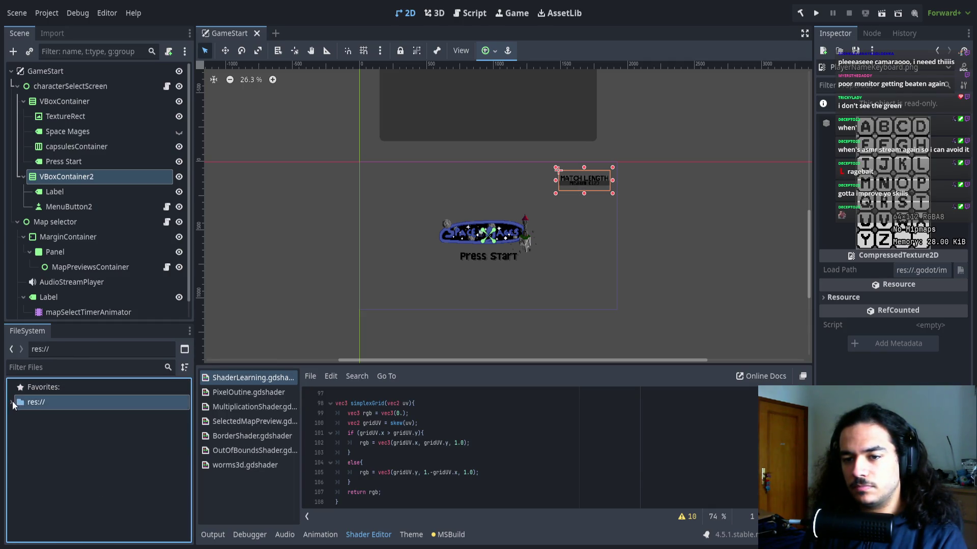
click(12, 402)
scroll(51, 450, up, 2)
click(42, 482)
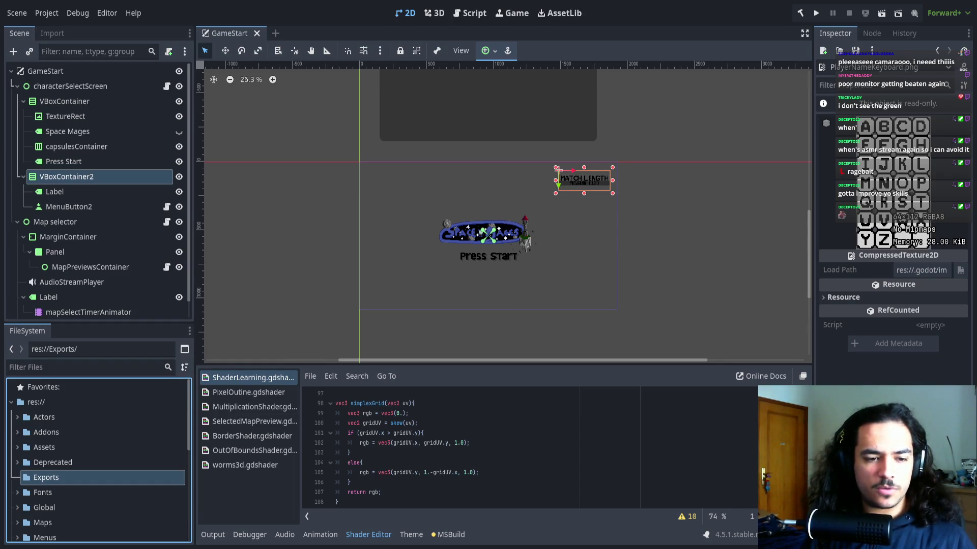
Alt+Tab over to the browser showing the SpaceMages Milanote board.
key(alt+Tab)
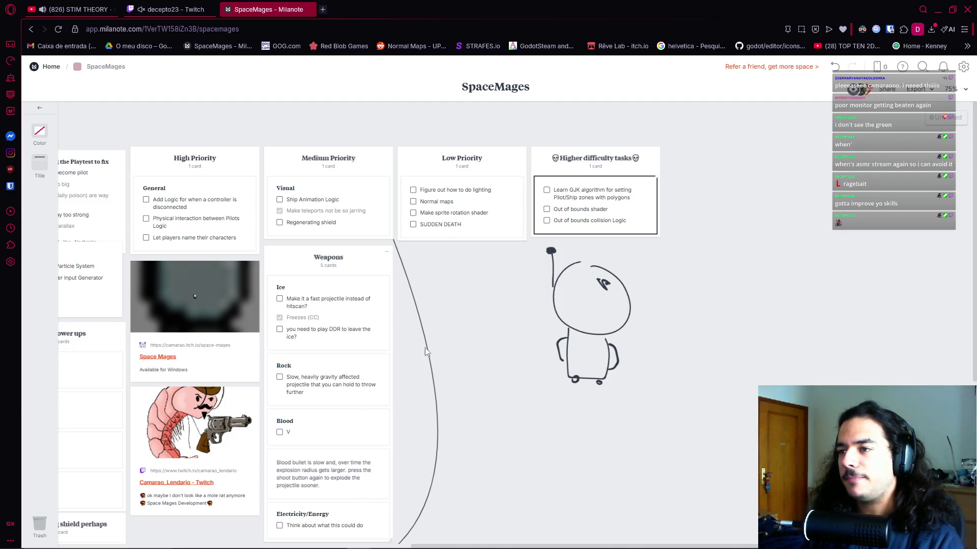
Toggle the 'Physical interaction between Pilots' task repeatedly, leaving it unfinished.
scroll(491, 274, left, 2)
click(487, 273)
scroll(534, 264, left, 5)
scroll(565, 276, left, 1)
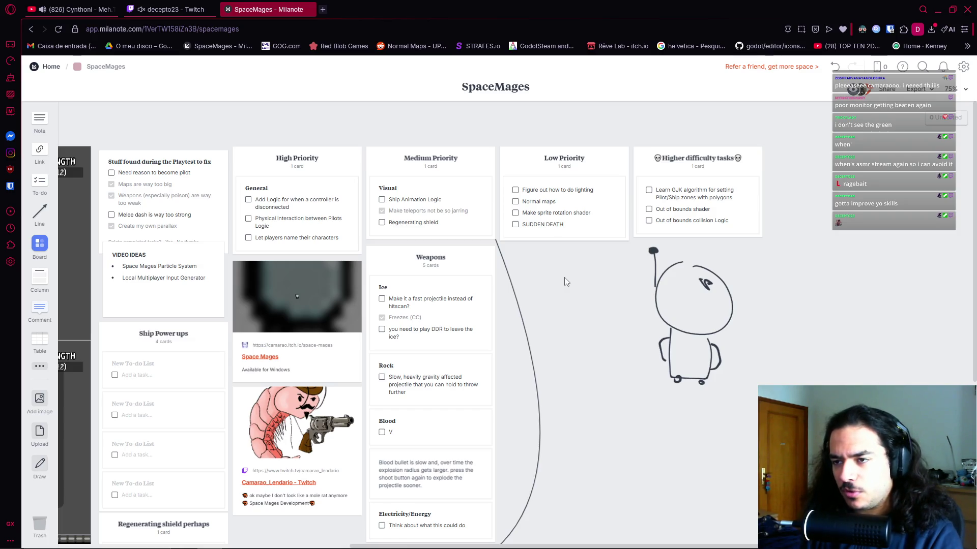
scroll(386, 229, left, 2)
scroll(376, 223, left, 2)
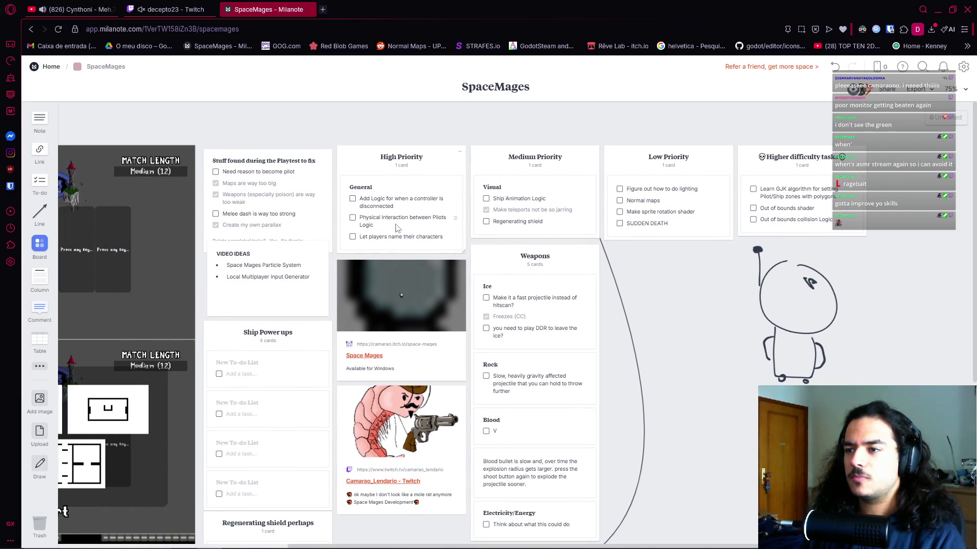
click(370, 213)
click(369, 213)
click(370, 213)
click(370, 213)
click(370, 214)
click(370, 214)
click(371, 214)
click(370, 214)
click(370, 214)
click(370, 214)
click(370, 214)
click(369, 214)
Leave the controller disconnect task unticked and tick 'Let players name their characters'.
click(370, 194)
click(370, 193)
double_click(390, 203)
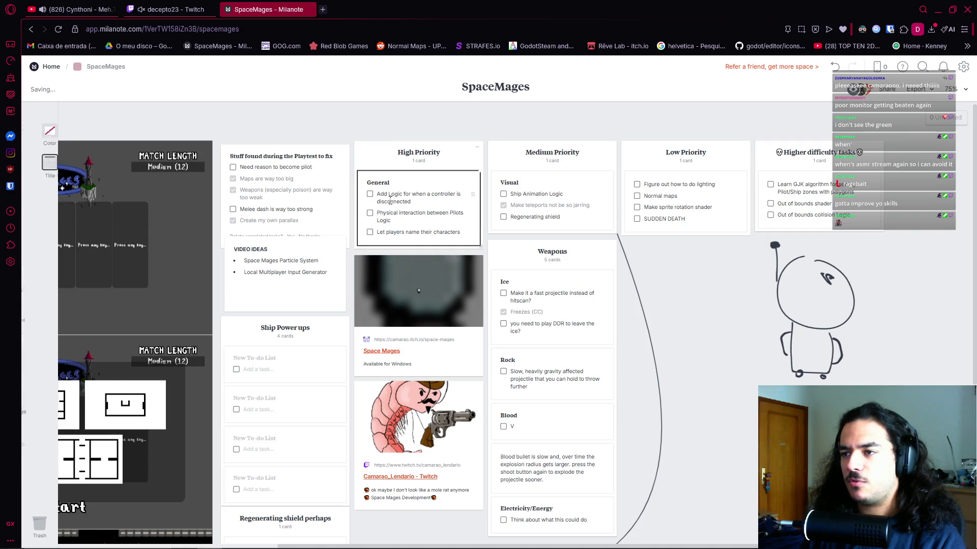
drag(412, 202, 377, 196)
click(392, 219)
triple_click(392, 219)
click(402, 224)
click(370, 231)
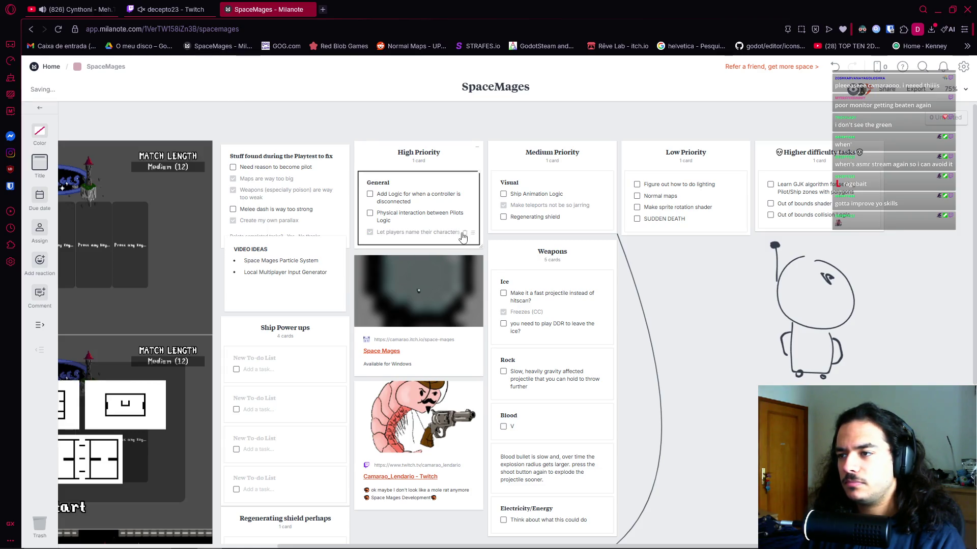
Remove the character naming task, mark the fast projectile Ice task done, and clear completed Ice tasks.
click(464, 232)
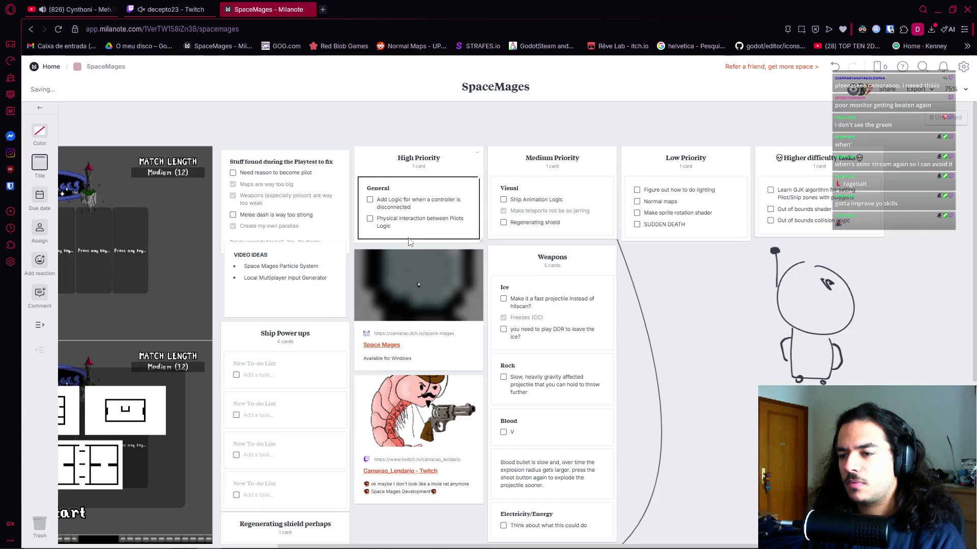
scroll(430, 294, down, 5)
scroll(519, 336, up, 2)
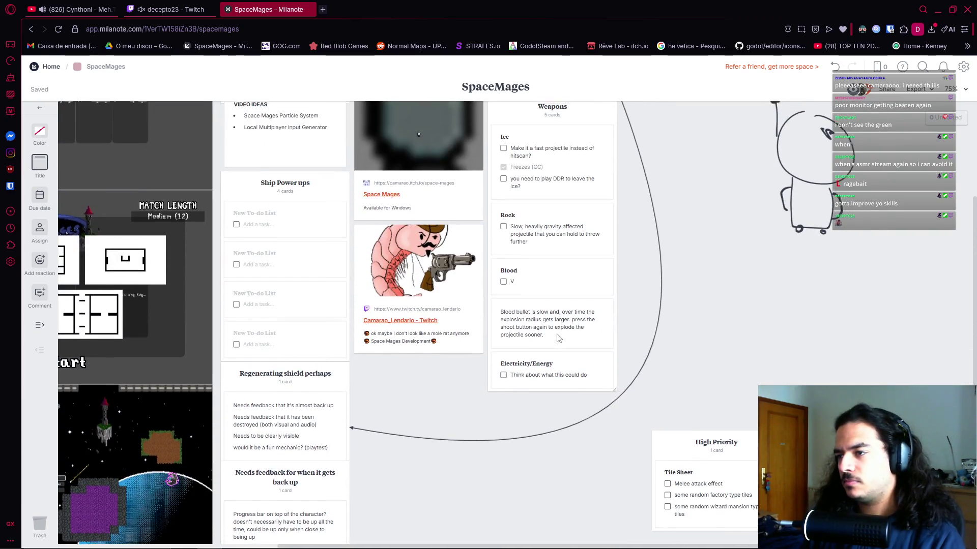
scroll(549, 346, up, 2)
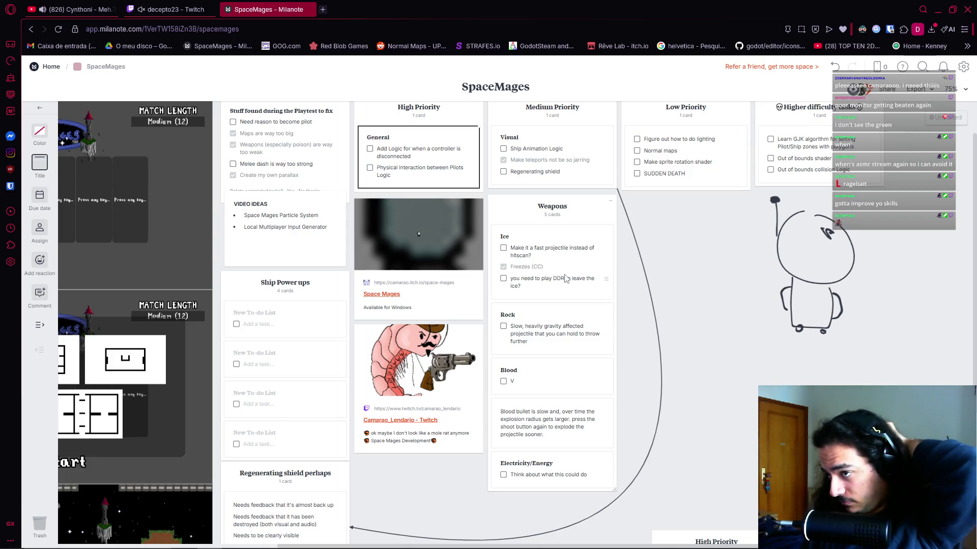
click(503, 248)
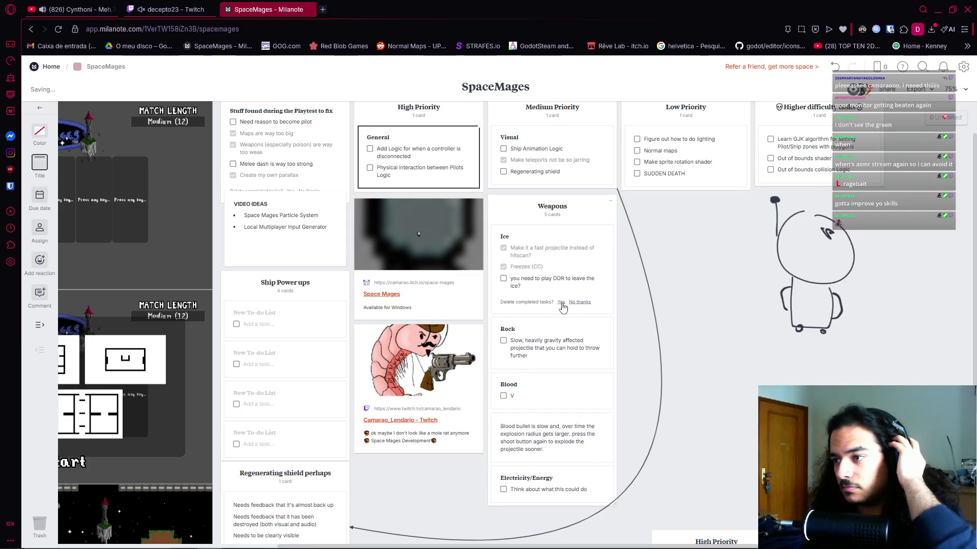
click(561, 302)
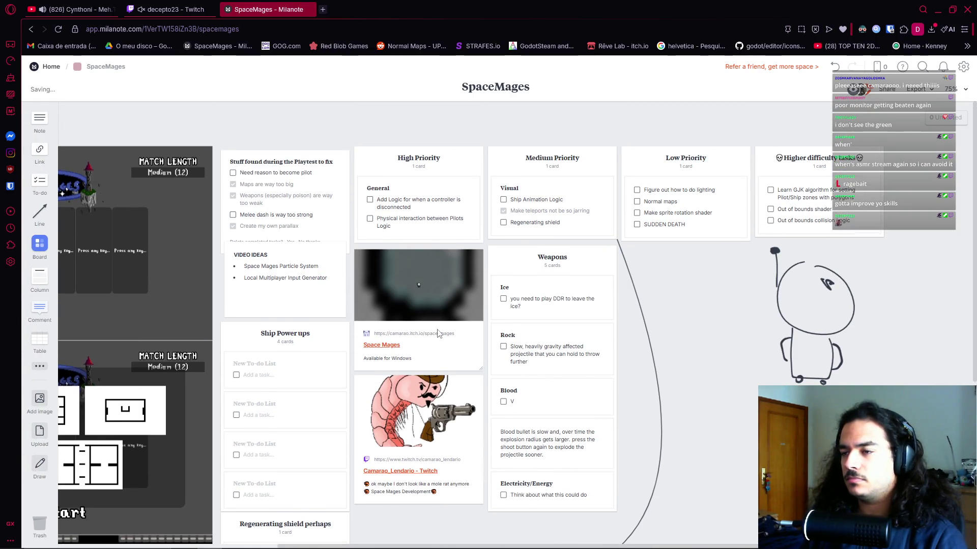
scroll(535, 414, down, 4)
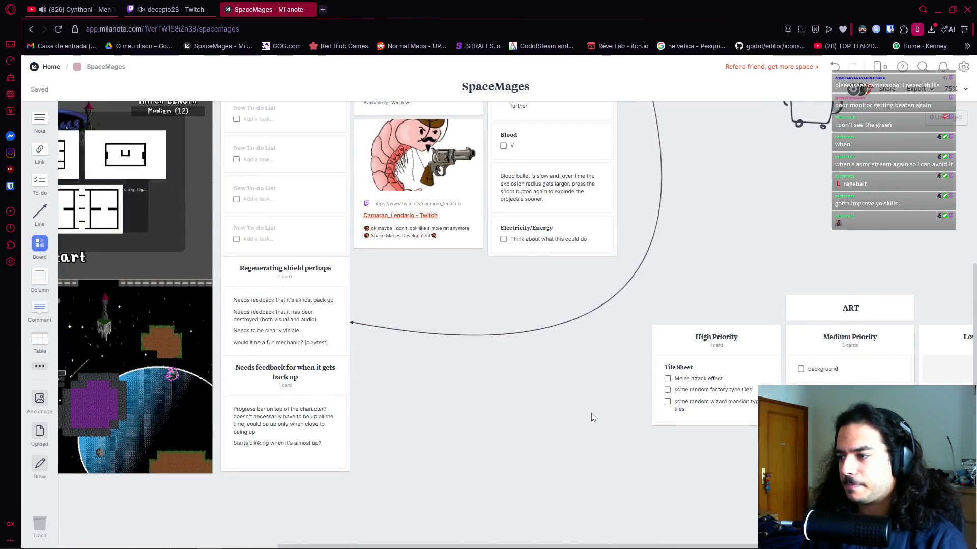
scroll(591, 416, right, 3)
scroll(611, 428, up, 4)
scroll(611, 427, left, 4)
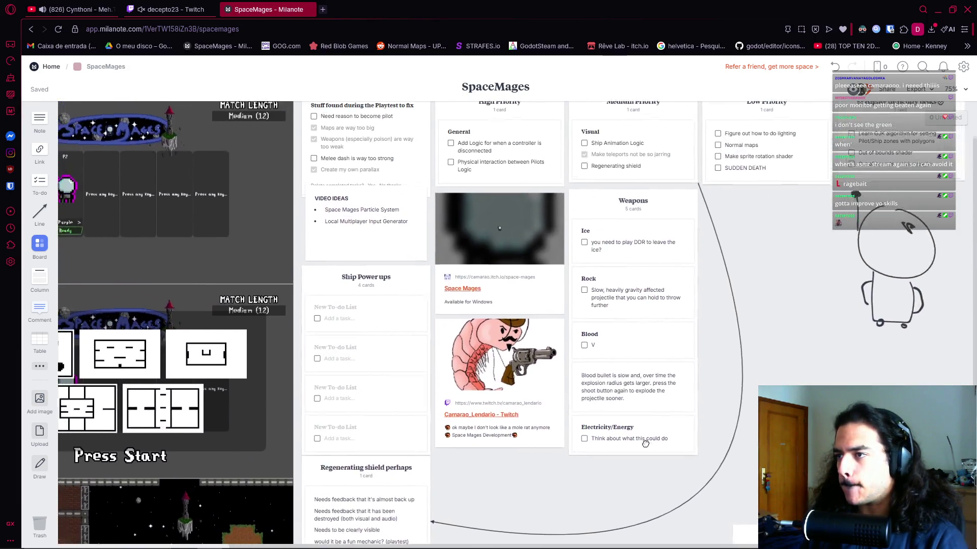
scroll(644, 444, up, 1)
scroll(509, 356, right, 1)
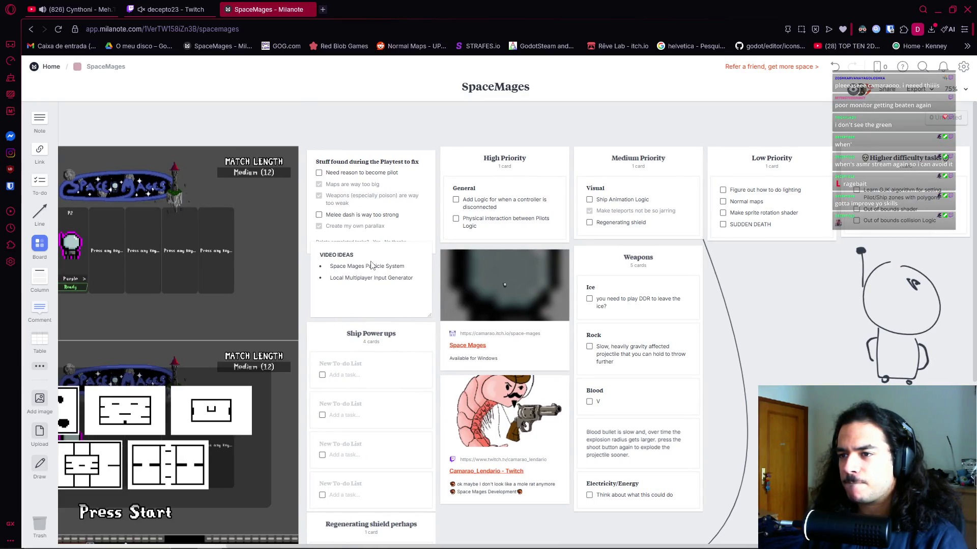
click(391, 242)
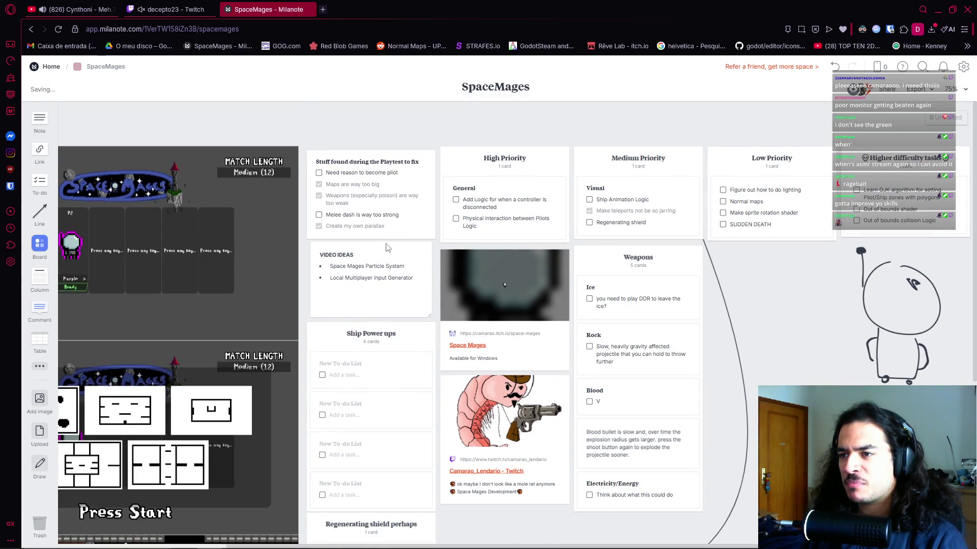
Delete the 'weapons too weak', 'Maps are way too big' and 'Create my own parallax' tasks.
click(386, 235)
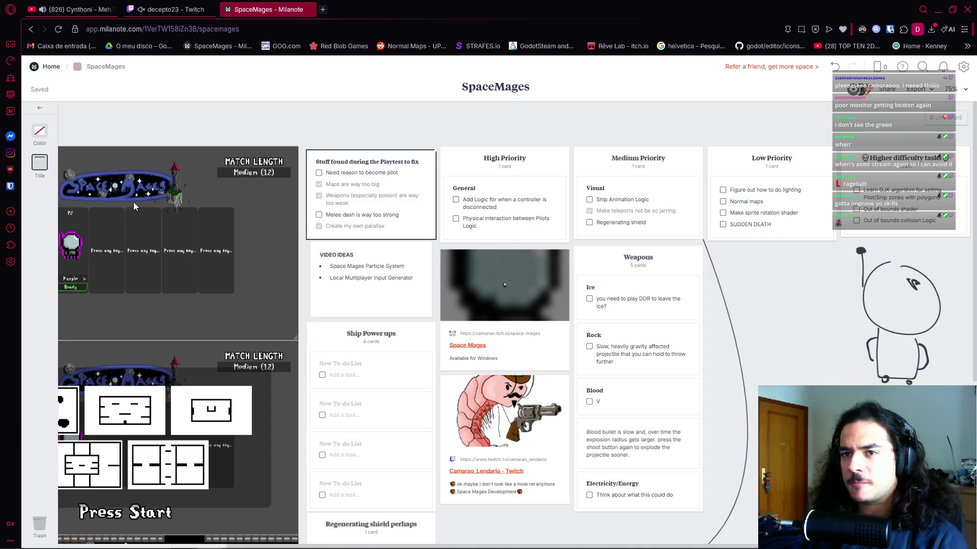
click(421, 197)
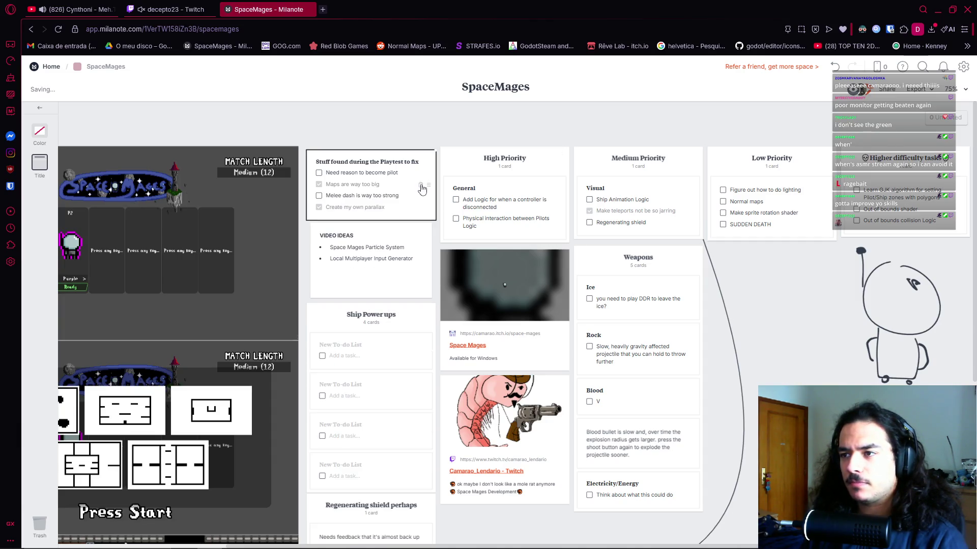
click(421, 185)
click(421, 197)
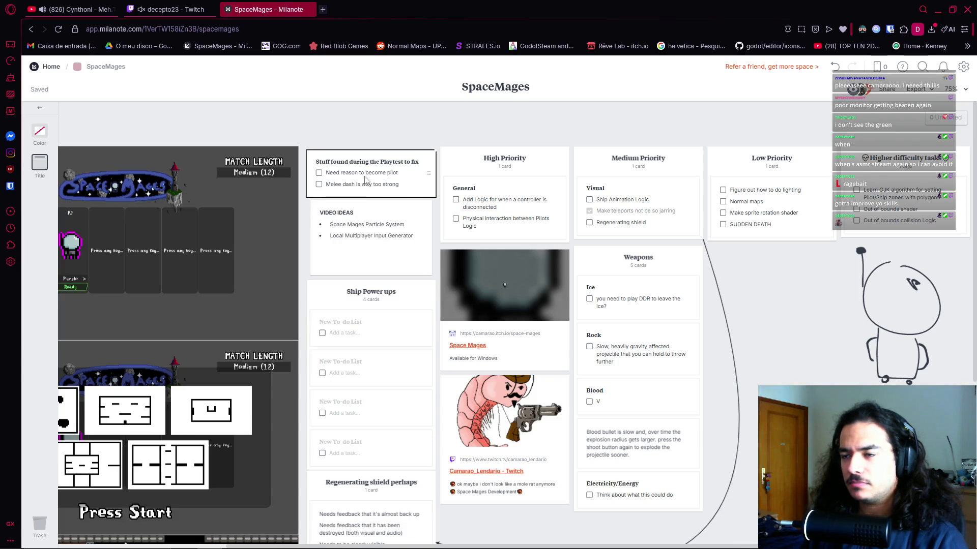
click(356, 287)
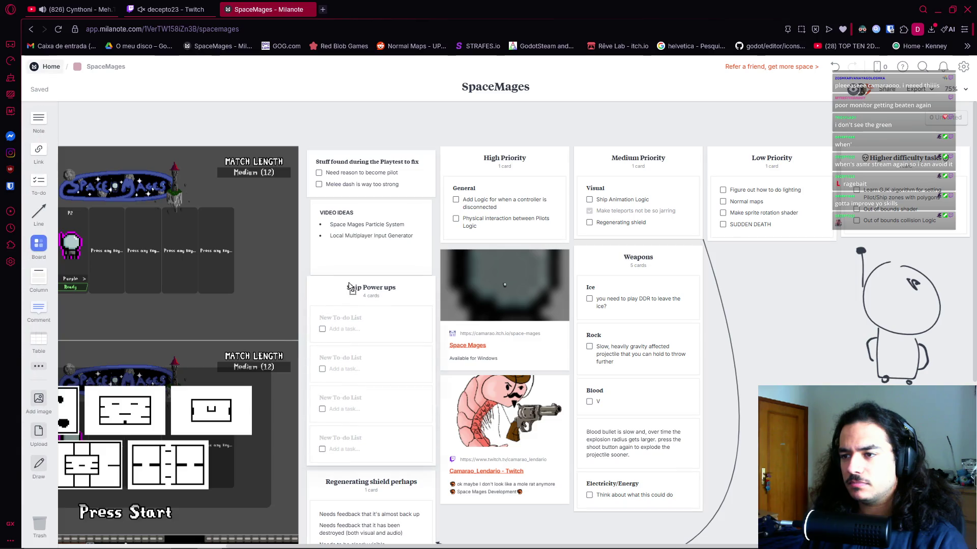
Title the first Ship Power ups card 'Laser' and the second the faster, feels-nice-to-control idea.
click(345, 325)
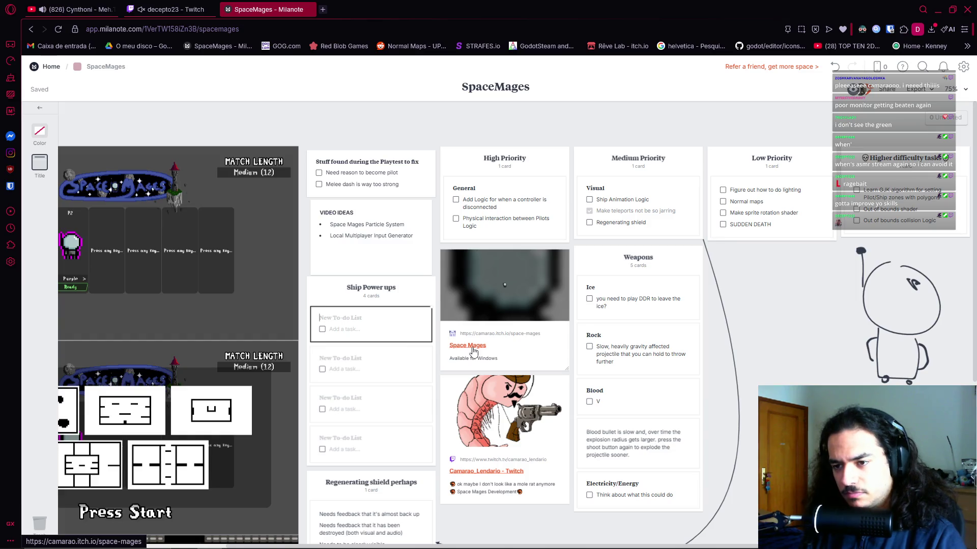
text(Laser)
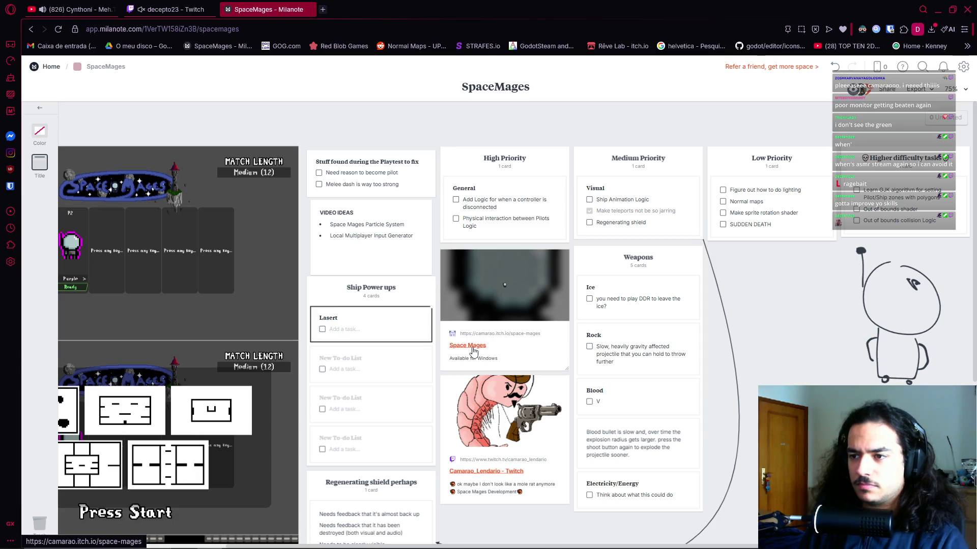
click(354, 359)
text(Fo)
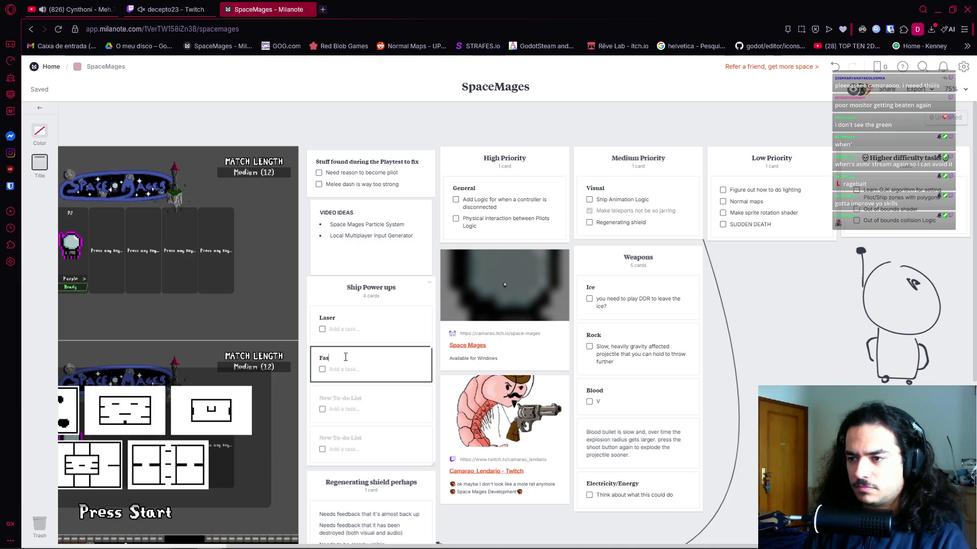
key(BackSpace)
key(BackSpace)
text(faste)
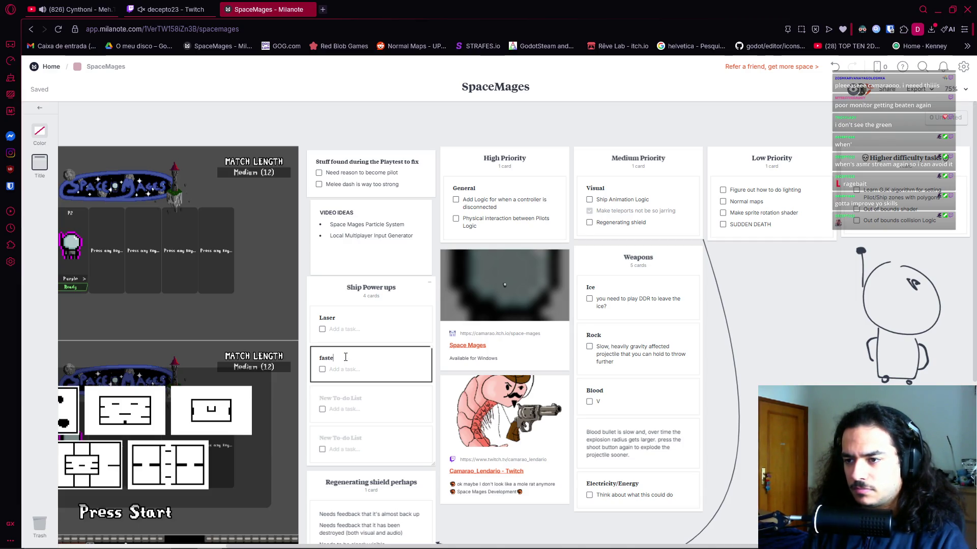
text( ())
text(lso increase friction so it)
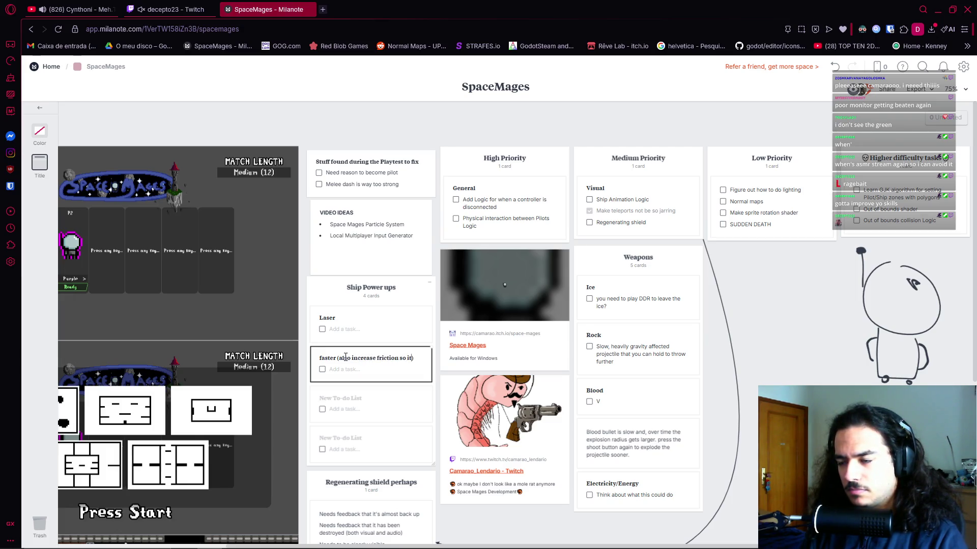
text( not)
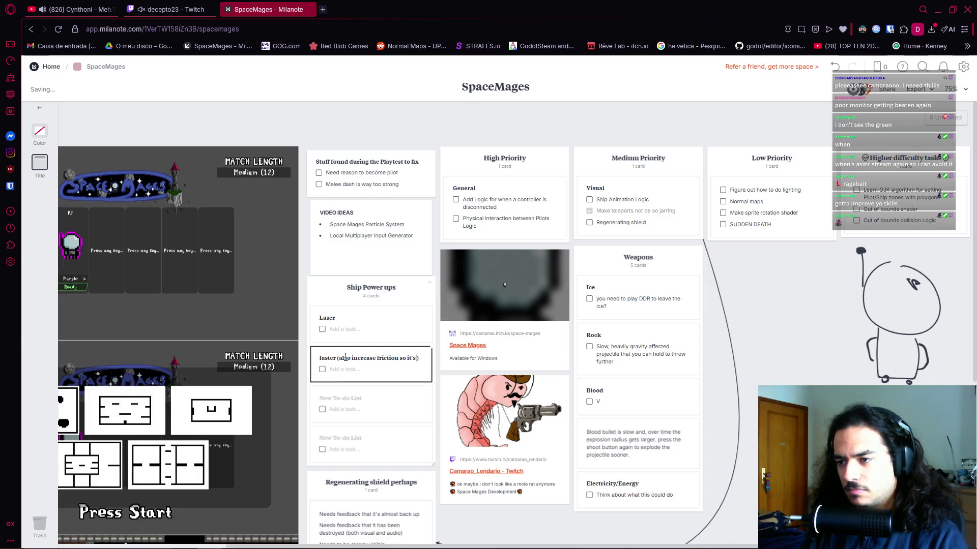
key(BackSpace)
key(BackSpace)
key(BackSpace)
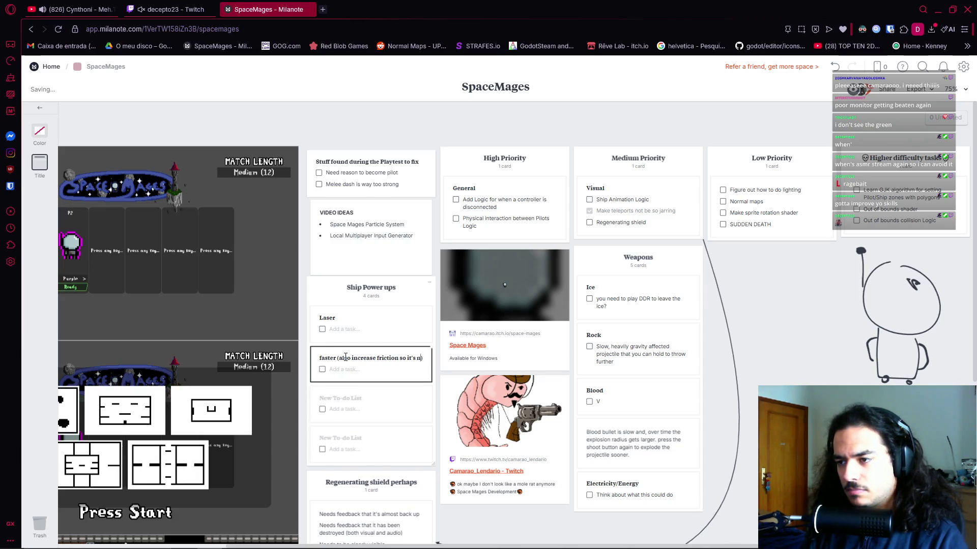
text(eels)
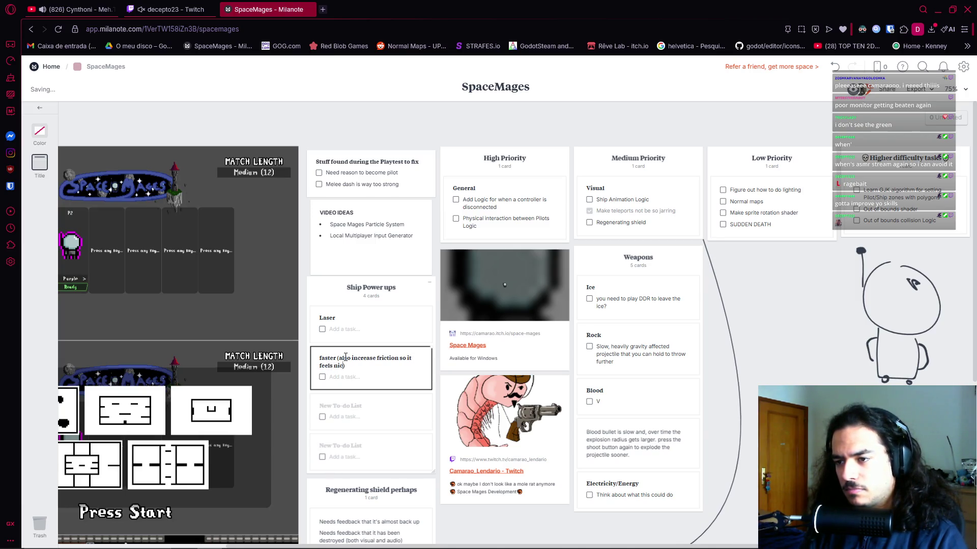
text( nice to control)
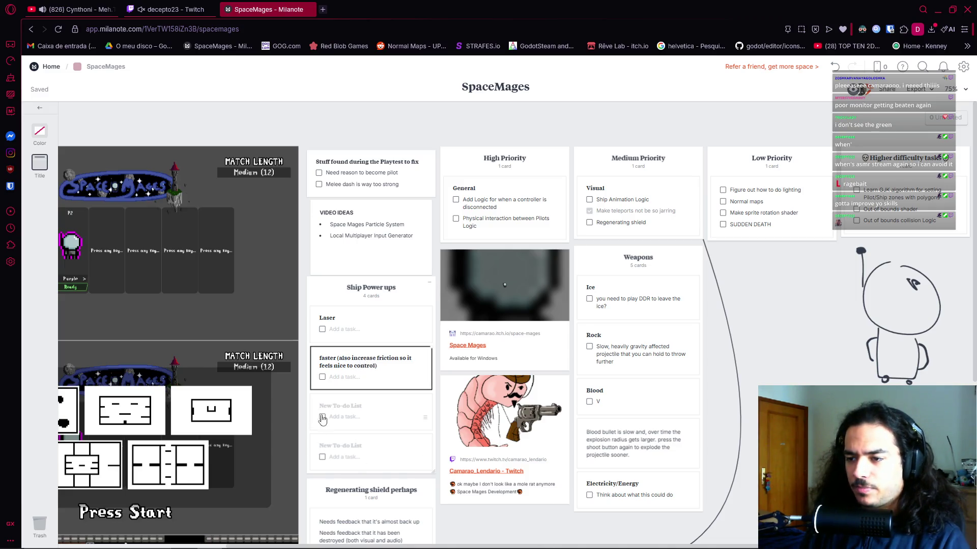
Title the third card 'shoots two bullets for the next (x) amount of bullets'.
click(344, 410)
click(345, 406)
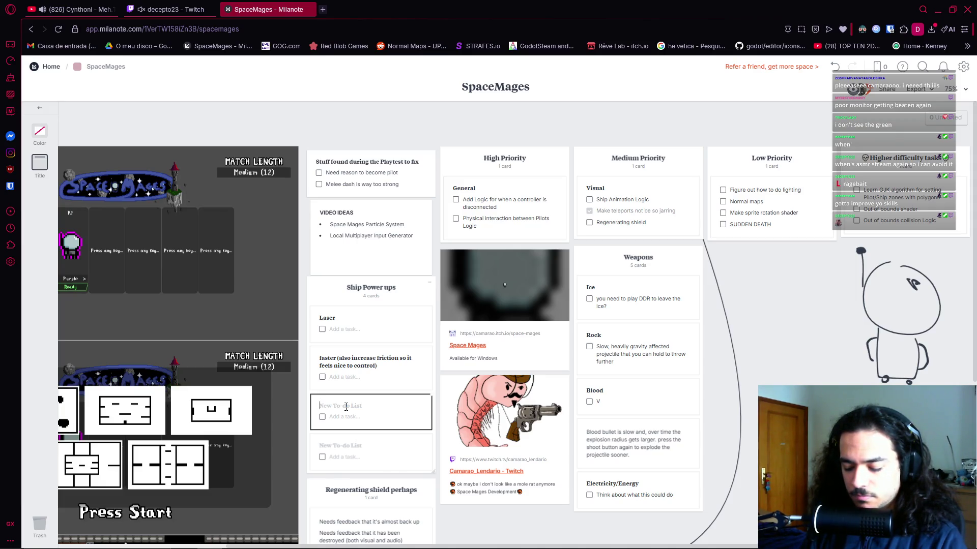
text(shoots more bull)
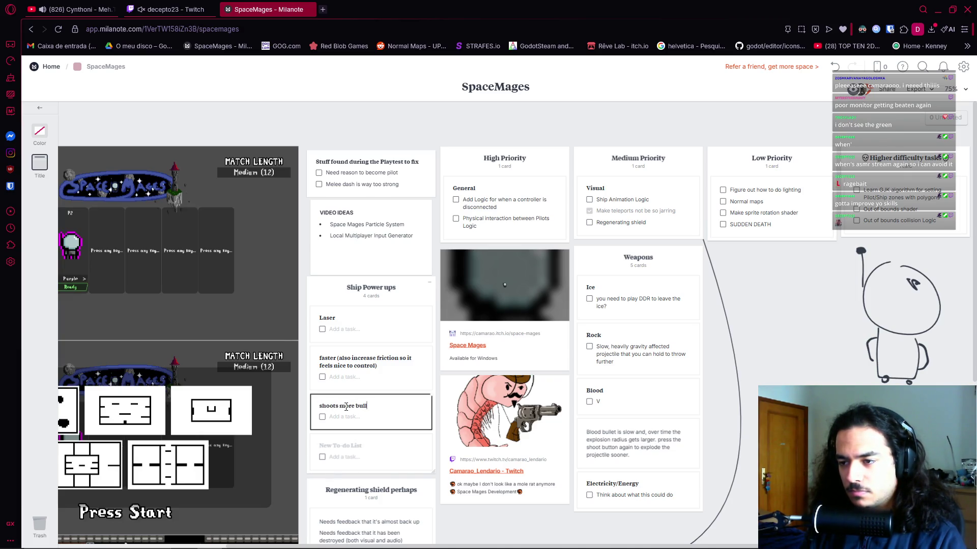
text(ets for)
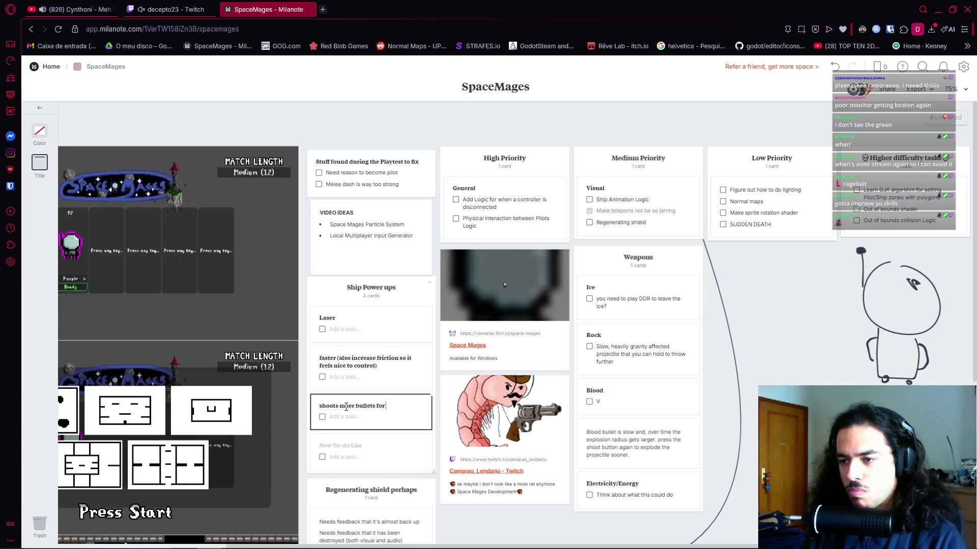
key(BackSpace)
key(BackSpace)
key(BackSpace)
text(tw)
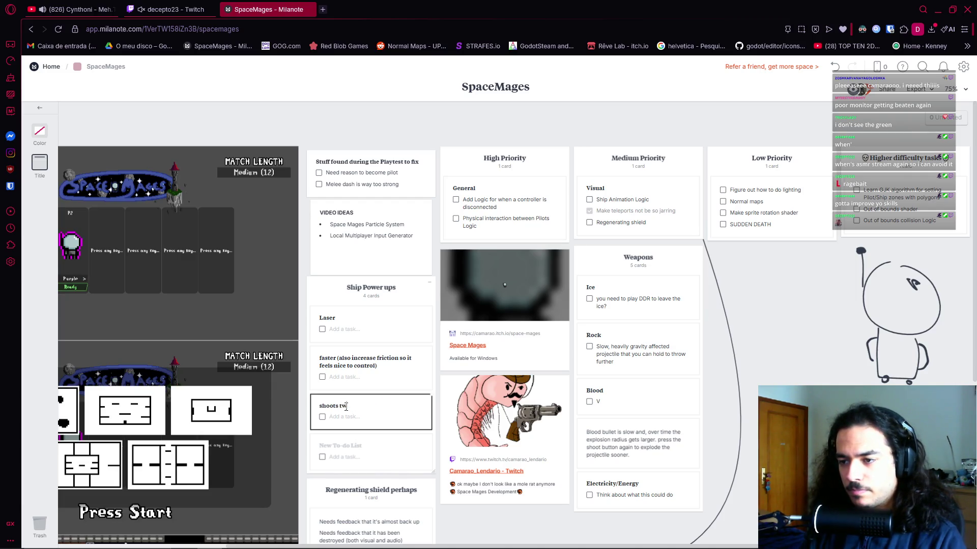
text(o bullets for the next x)
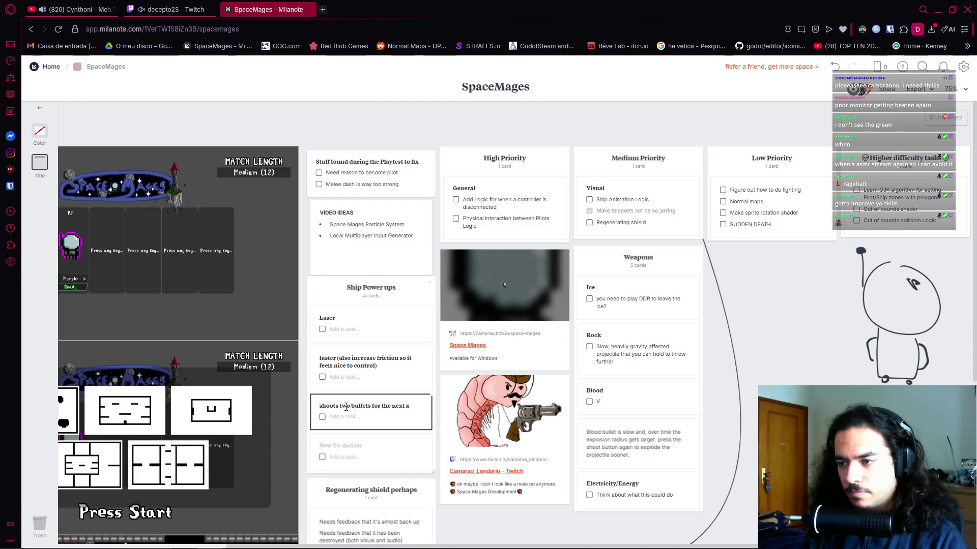
key(BackSpace)
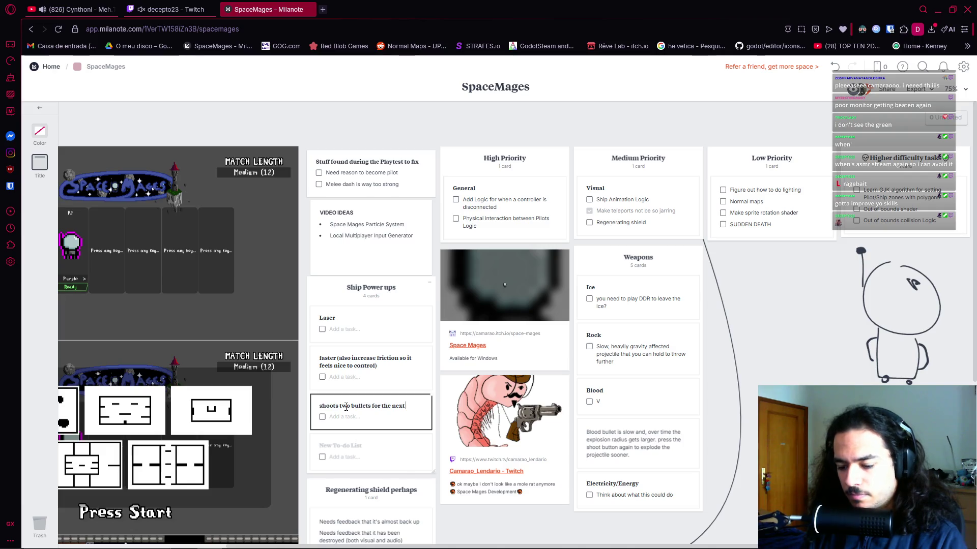
text((x) ammount of bu)
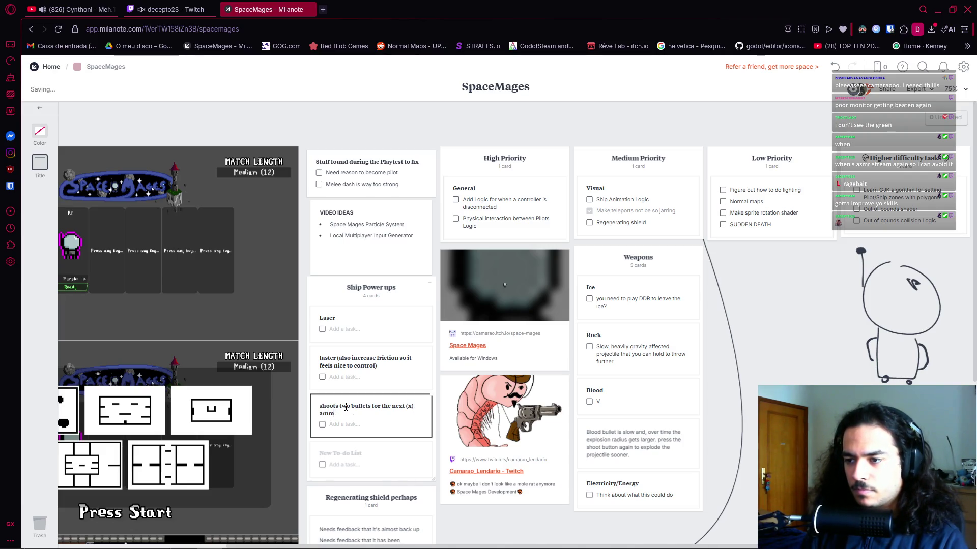
text(llets)
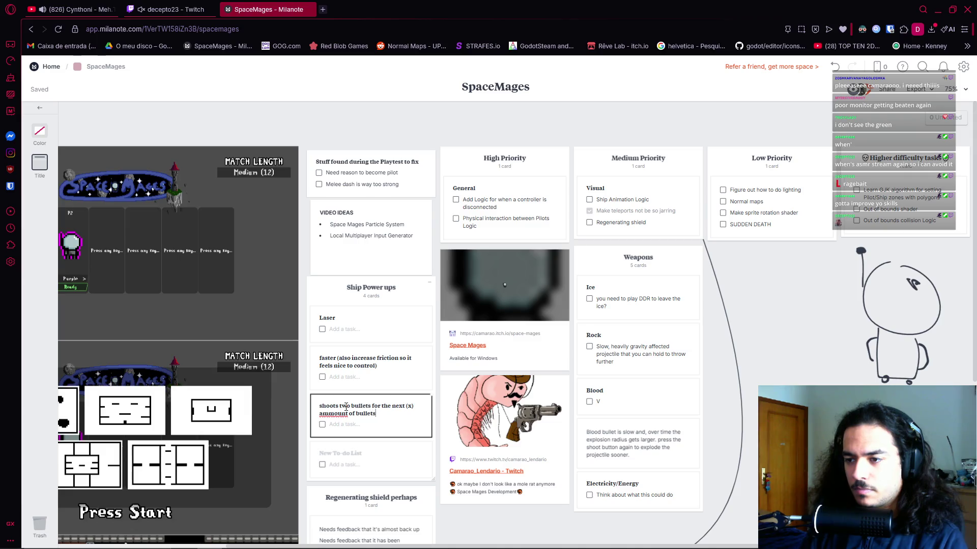
key(BackSpace)
key(End)
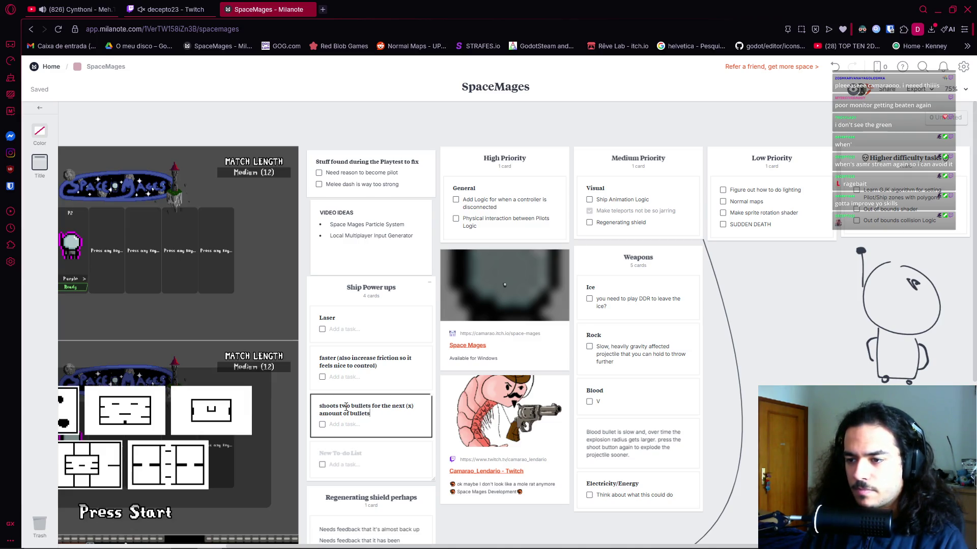
click(350, 454)
click(355, 453)
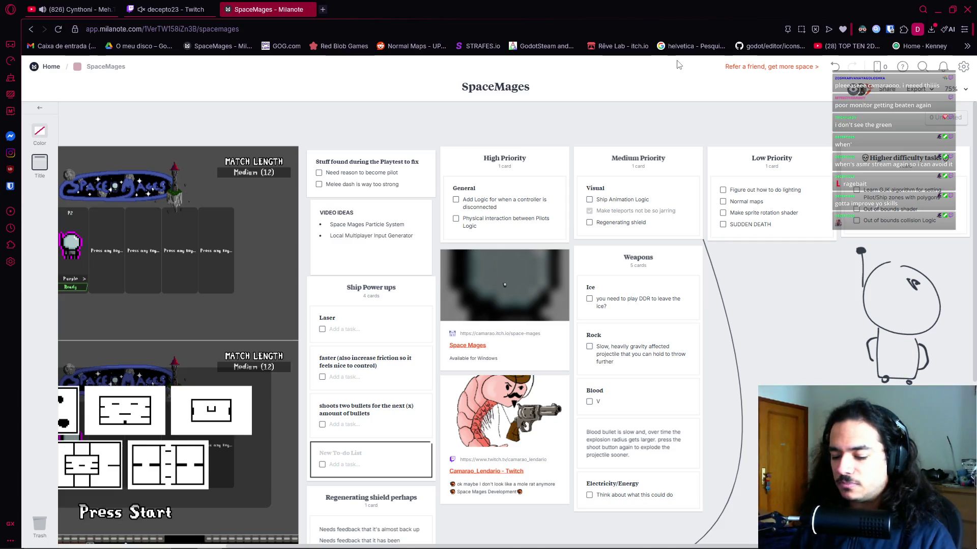
click(579, 327)
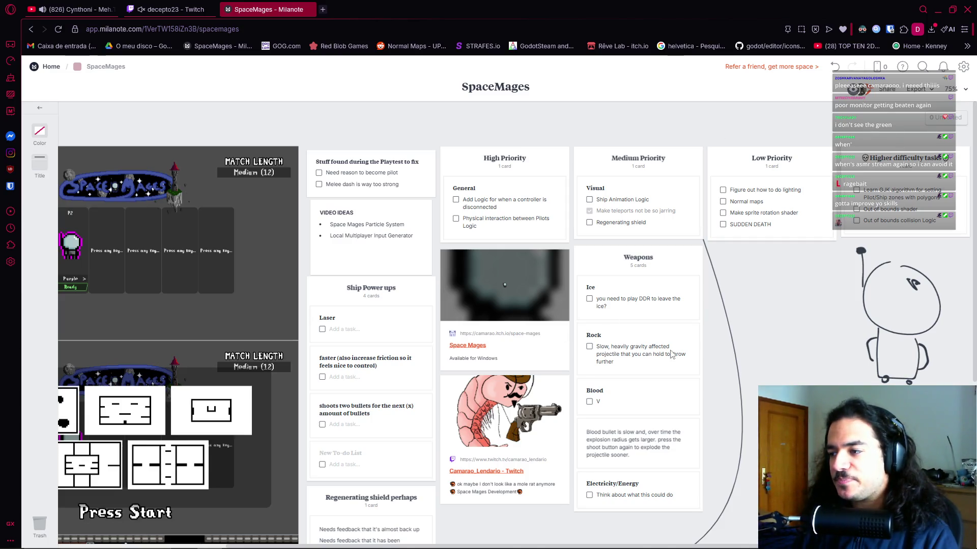
scroll(471, 392, down, 10)
scroll(471, 391, up, 8)
scroll(455, 363, up, 2)
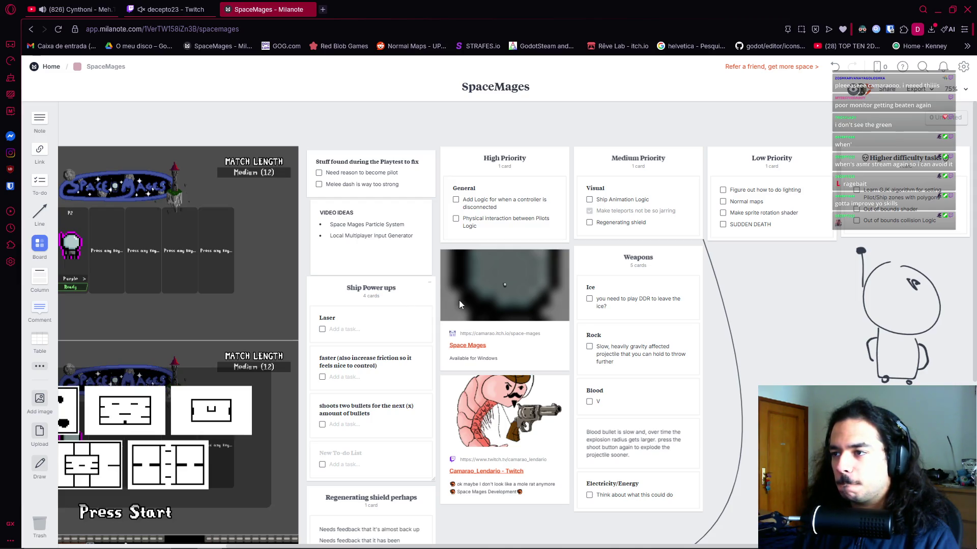
scroll(462, 265, right, 3)
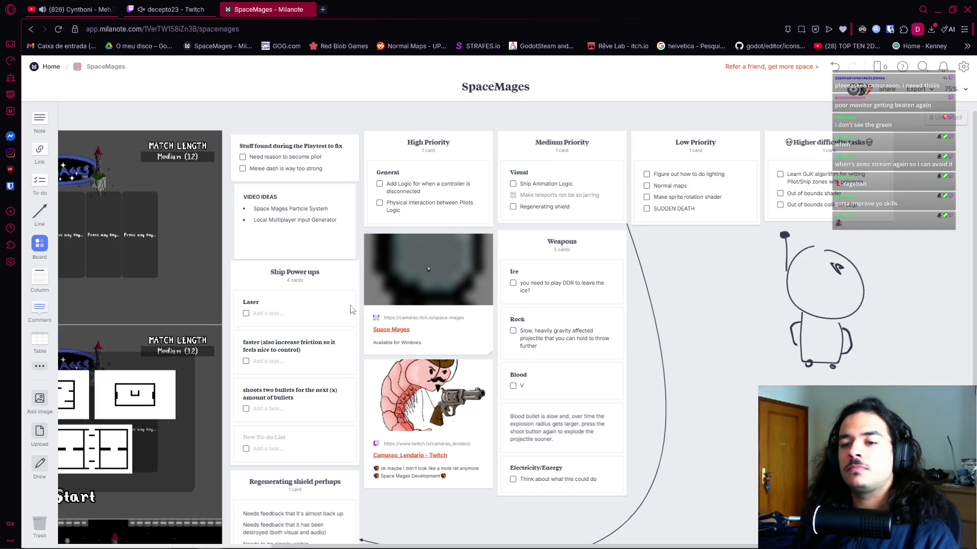
key(alt+Tab)
key(Escape)
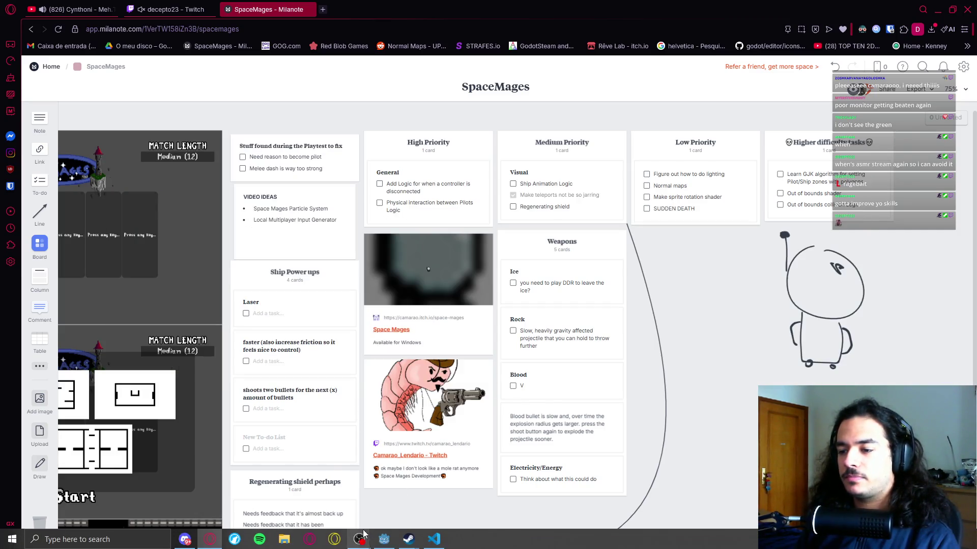
key(alt+Tab)
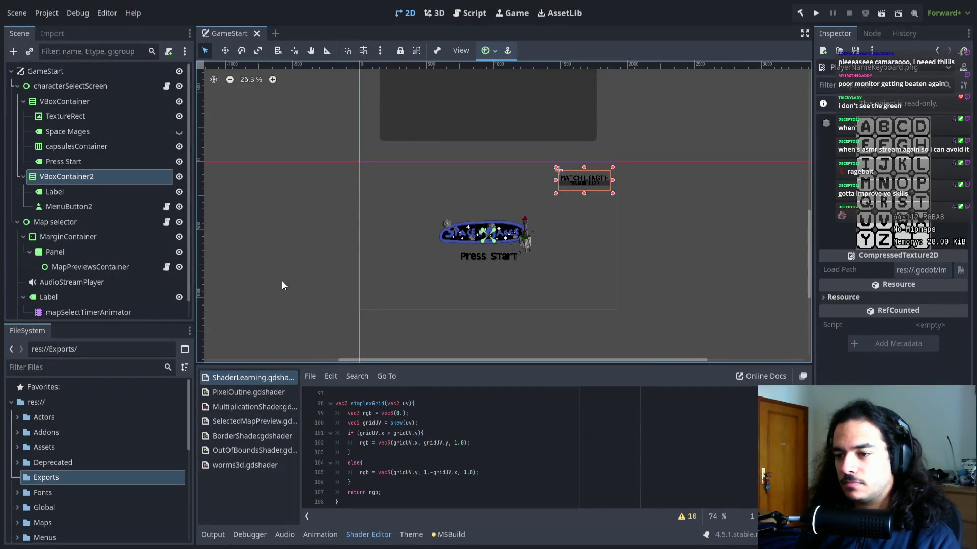
scroll(306, 278, down, 1)
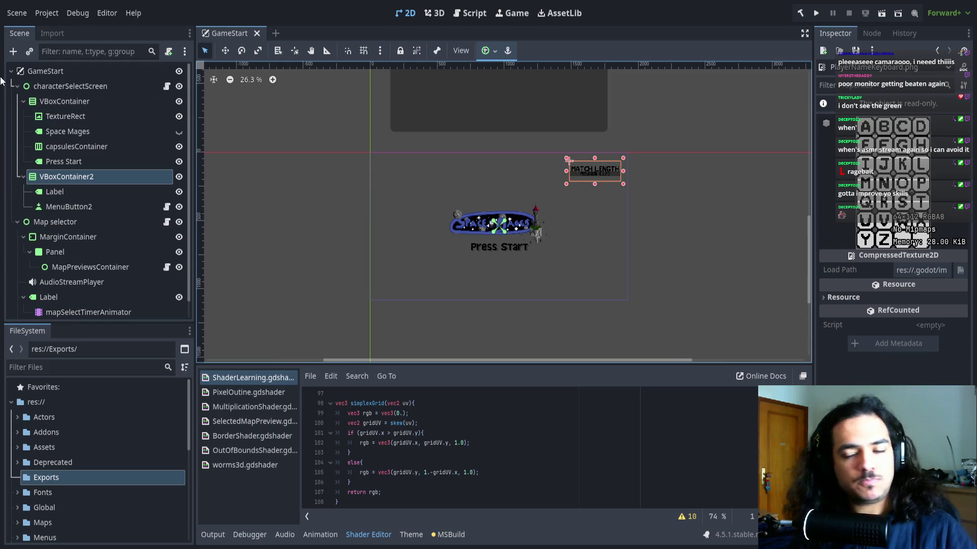
scroll(301, 242, left, 2)
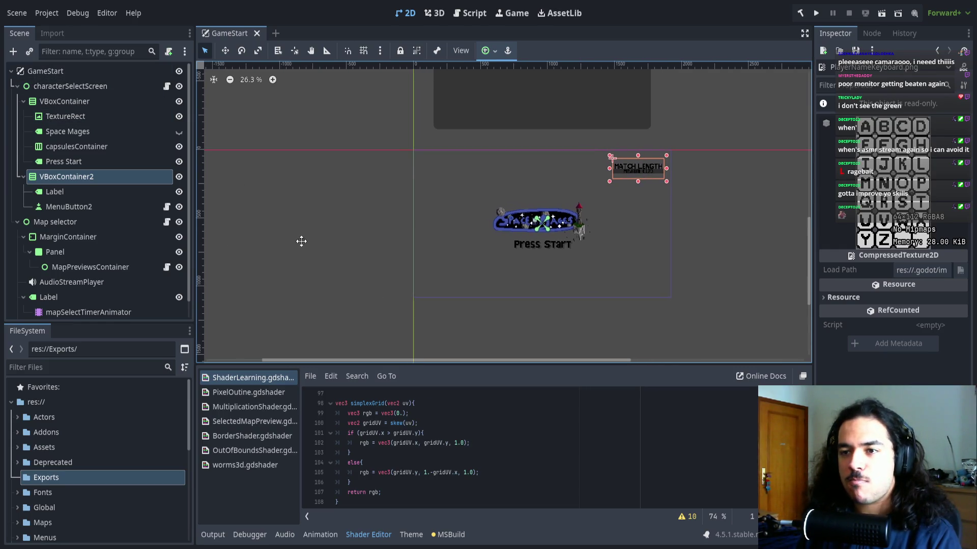
scroll(353, 263, right, 1)
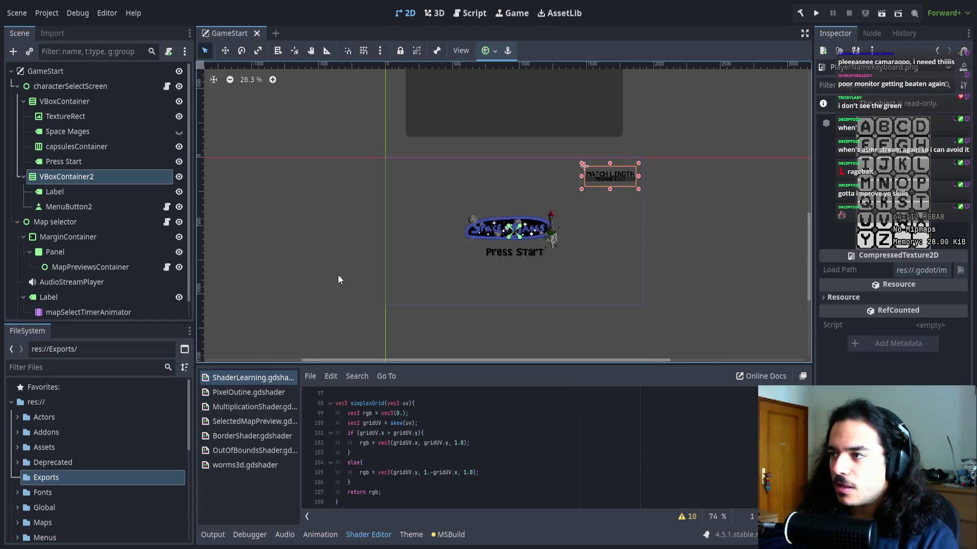
click(815, 13)
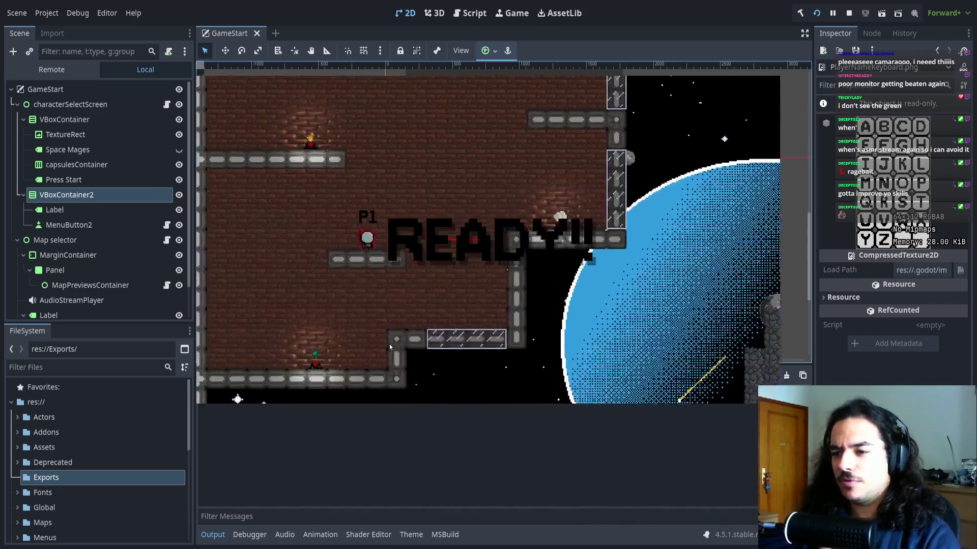
Stop the running game, select the Map selector node and expand its Theme properties.
key(F8)
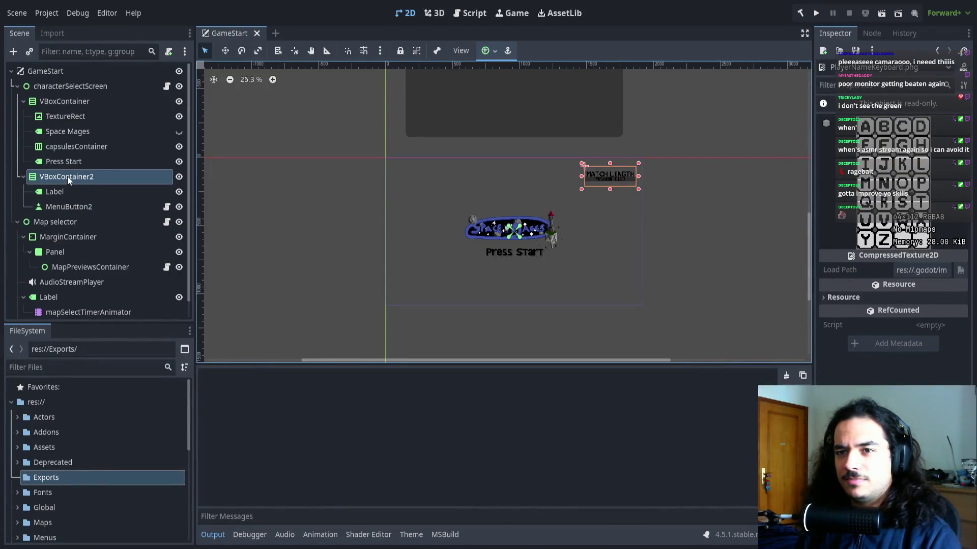
click(63, 90)
click(51, 223)
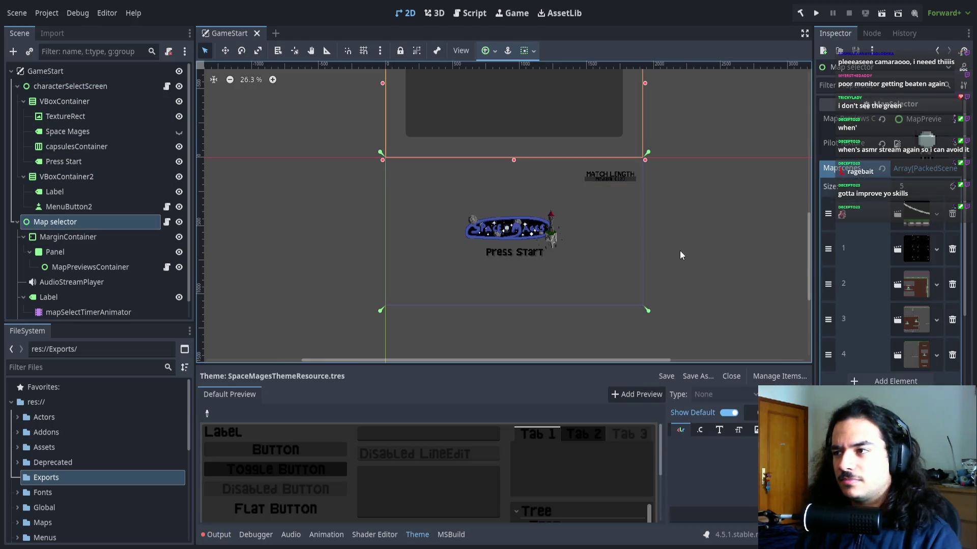
click(822, 370)
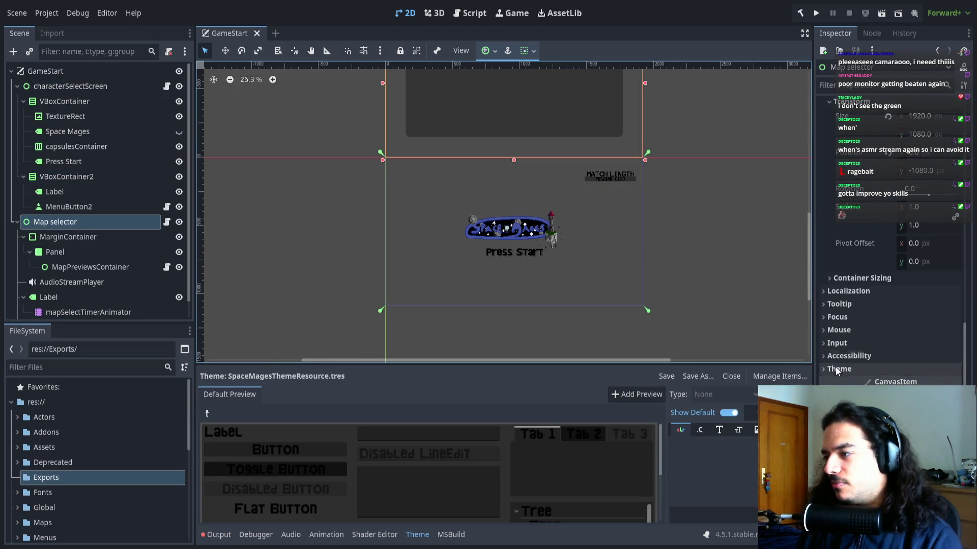
click(823, 369)
Filter files for 'theme' and assign SpaceMagesThemeResource.tres as Map selector's theme.
click(76, 366)
text(theme)
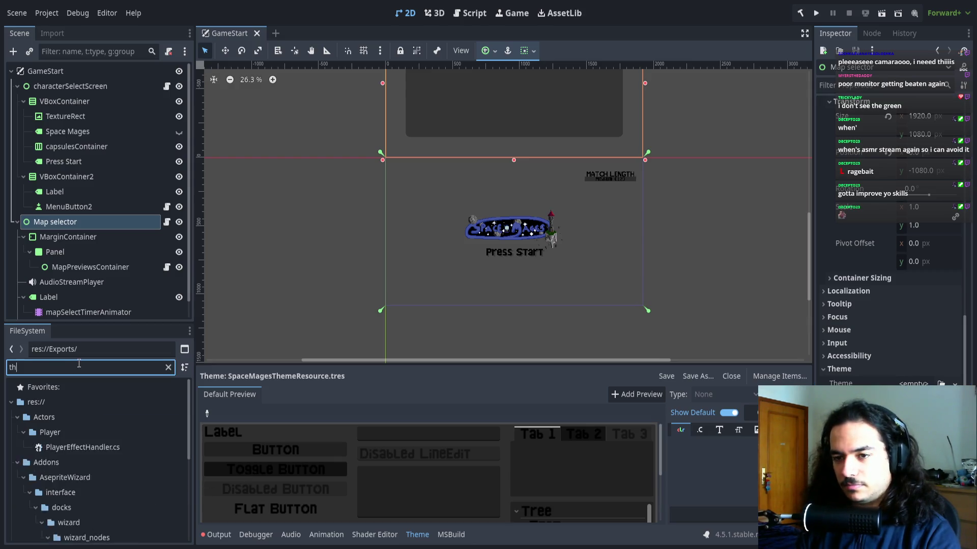
mouse_move(101, 432)
mouse_down()
mouse_move(743, 451)
mouse_move(916, 384)
mouse_up()
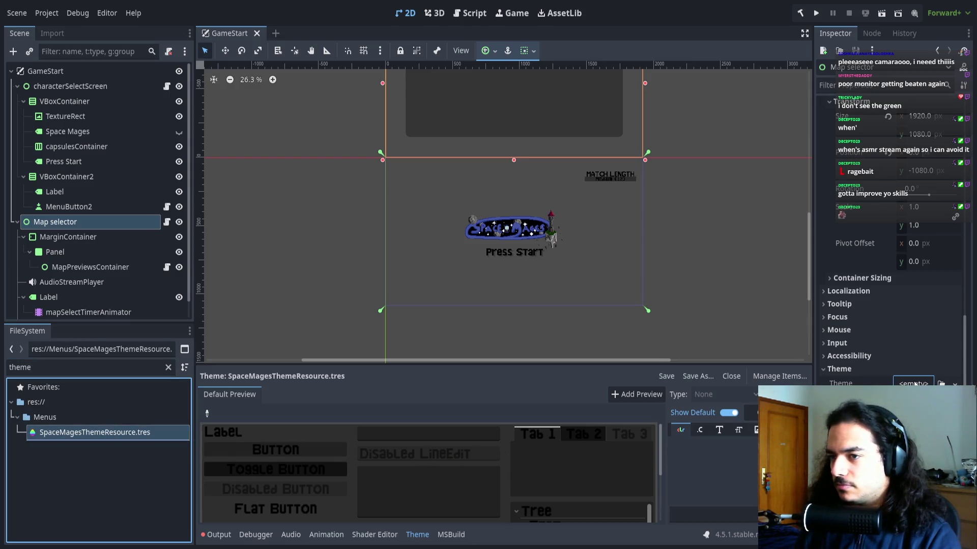
click(17, 222)
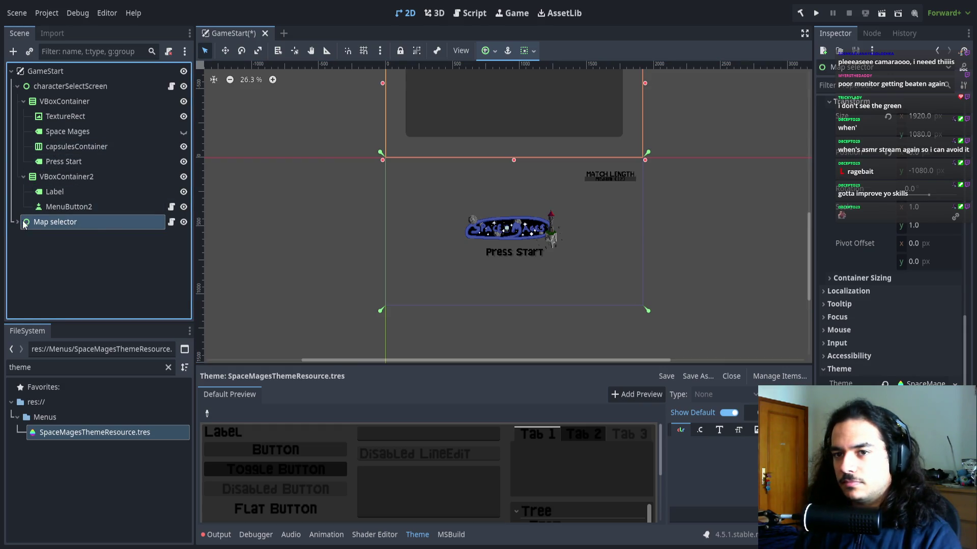
click(17, 222)
scroll(438, 200, down, 1)
scroll(488, 229, down, 4)
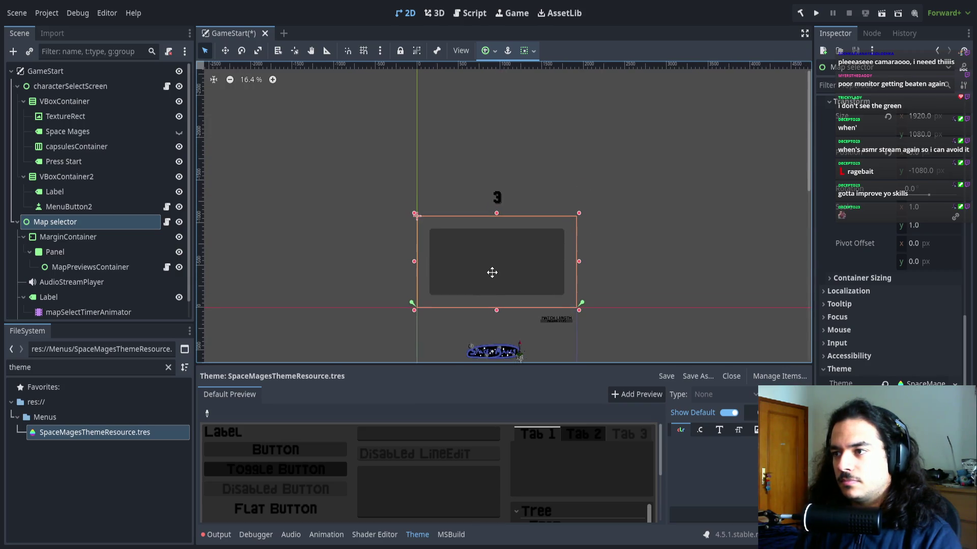
Run the project, resume twice from the pause menus during a match, then stop it.
click(816, 13)
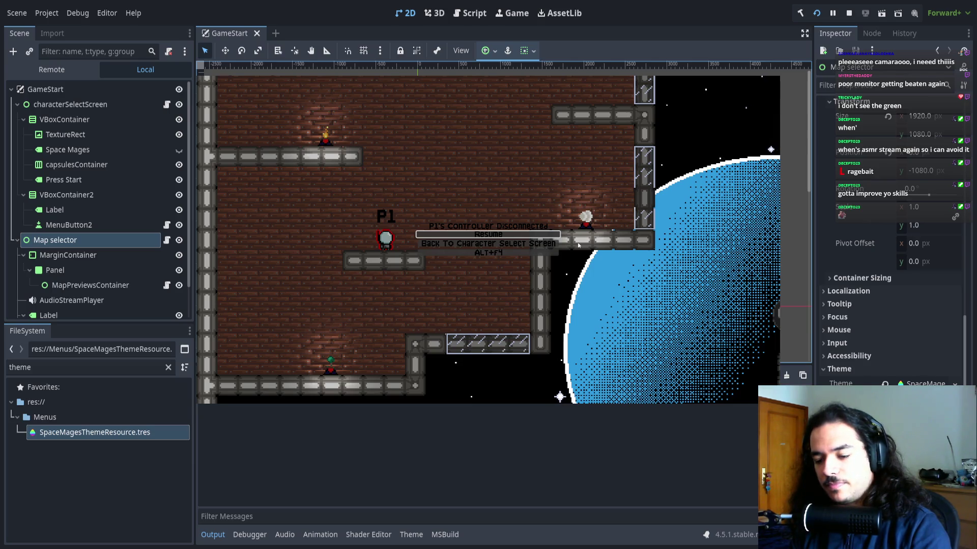
key(Return)
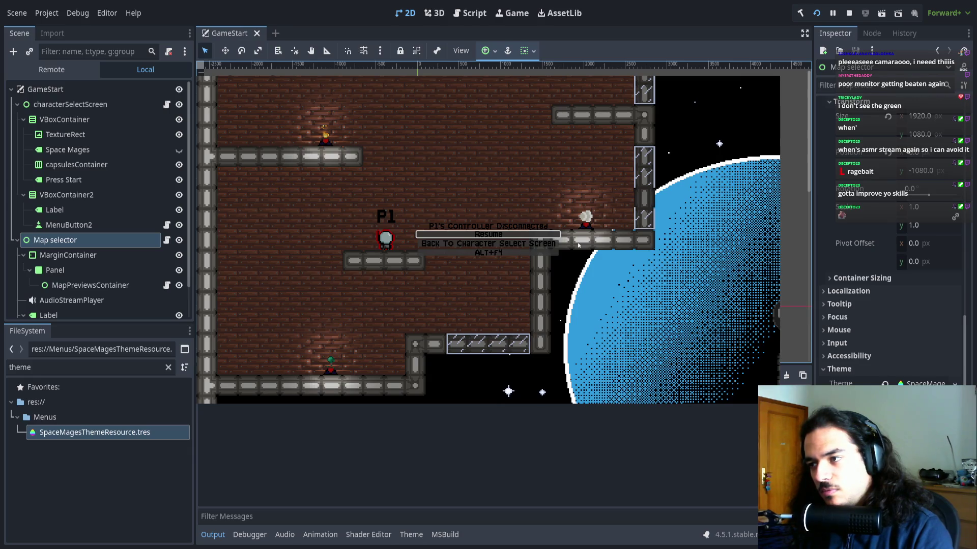
key(Return)
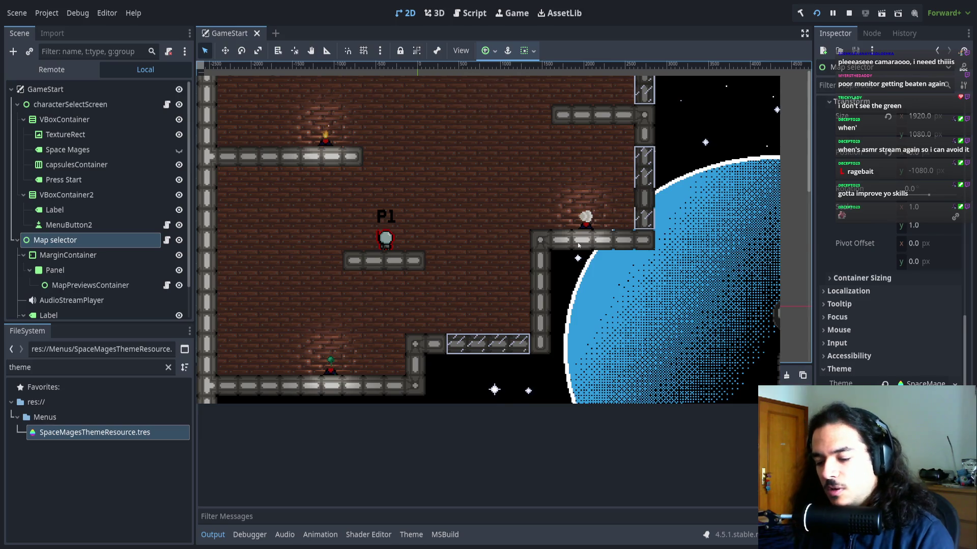
key(F8)
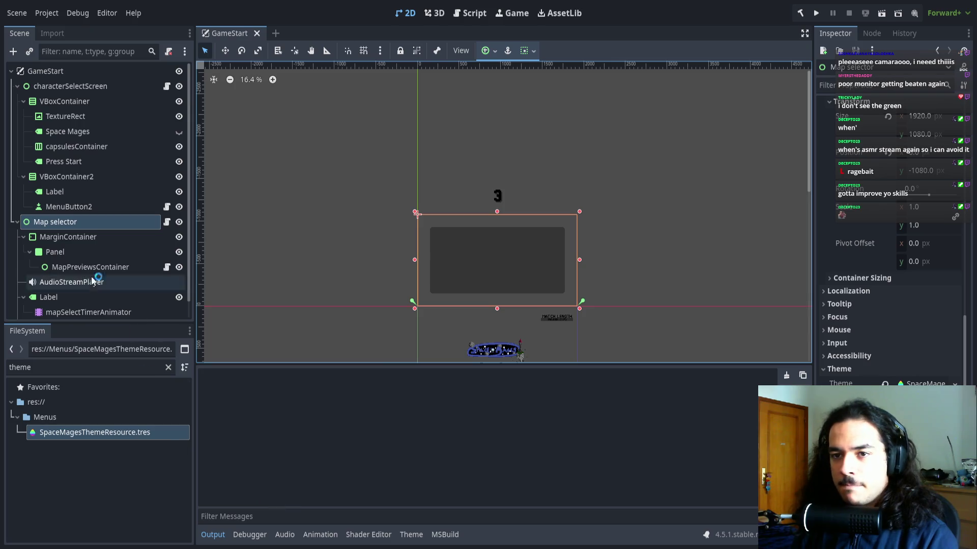
Filter the FileSystem for 'Game' and open InGameMenu.cs.
scroll(65, 270, down, 1)
double_click(84, 368)
key(BackSpace)
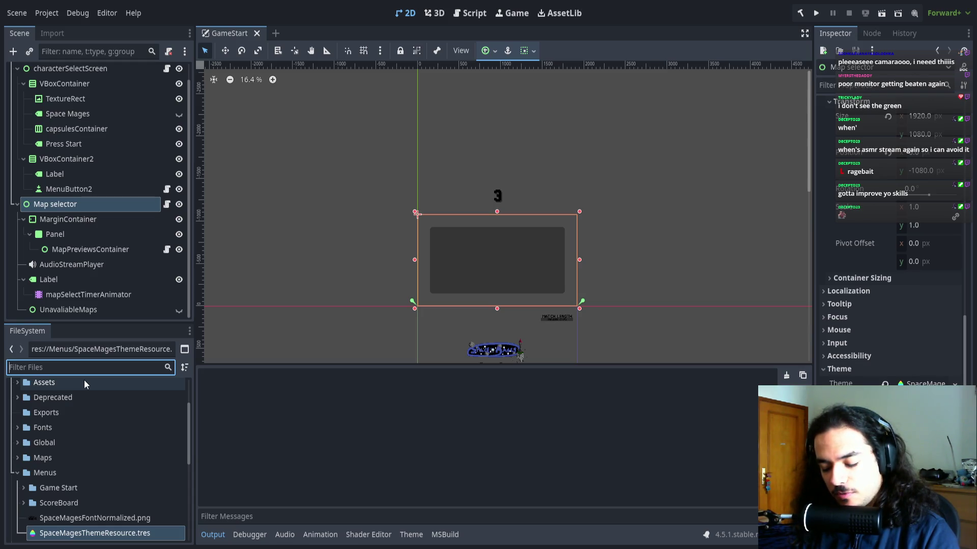
text(Game)
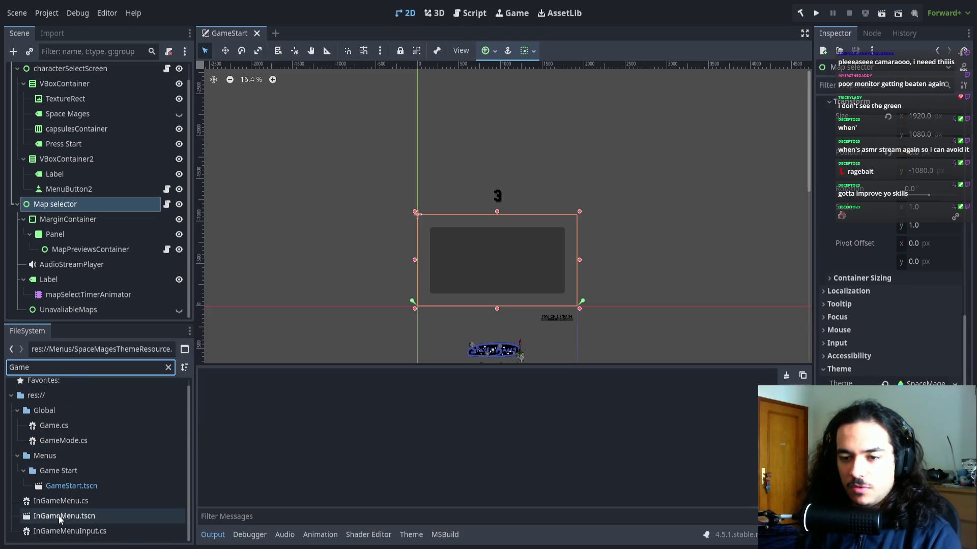
click(72, 503)
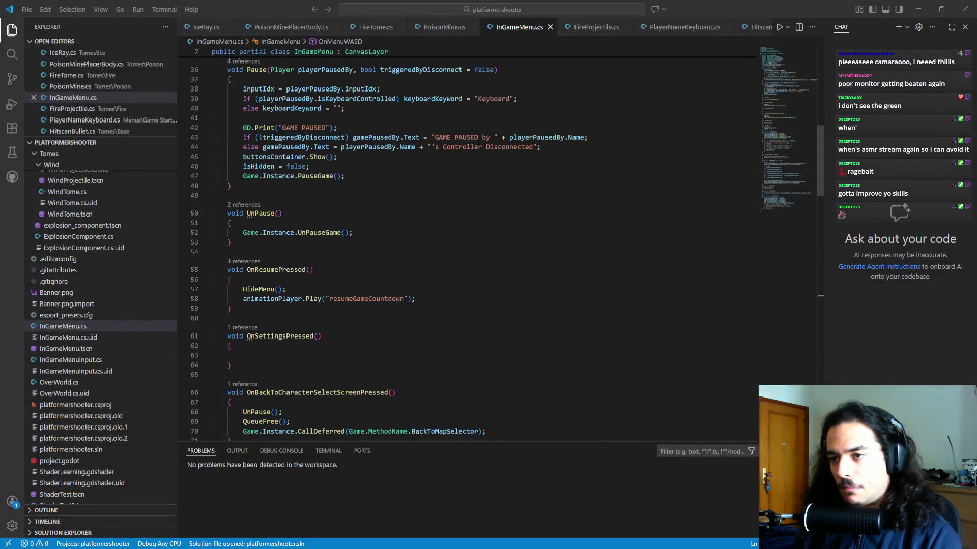
In InGameMenu.cs, trace ConnectSignals to JoyConnectionChanged's definition, then go to OnJoyConnectionChanged.
scroll(466, 249, up, 6)
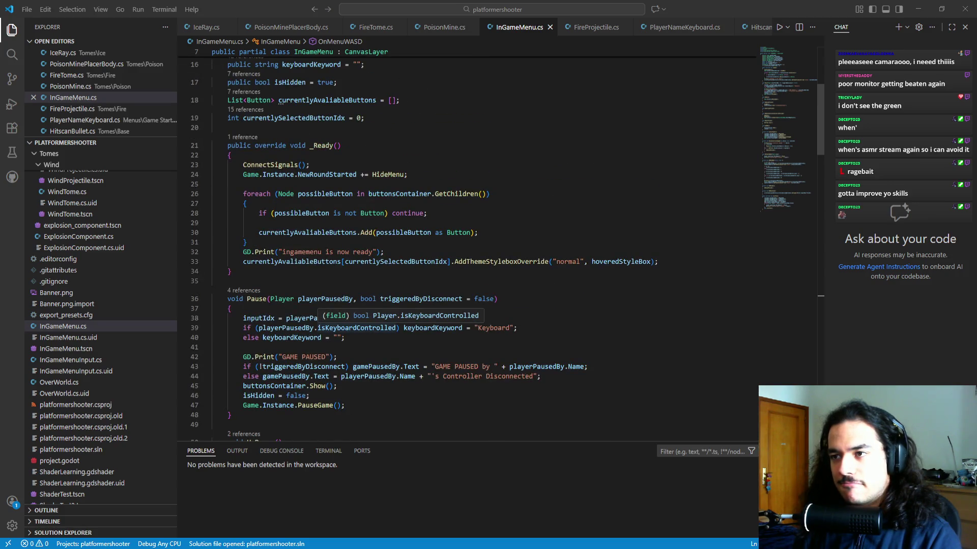
ctrl+click(270, 165)
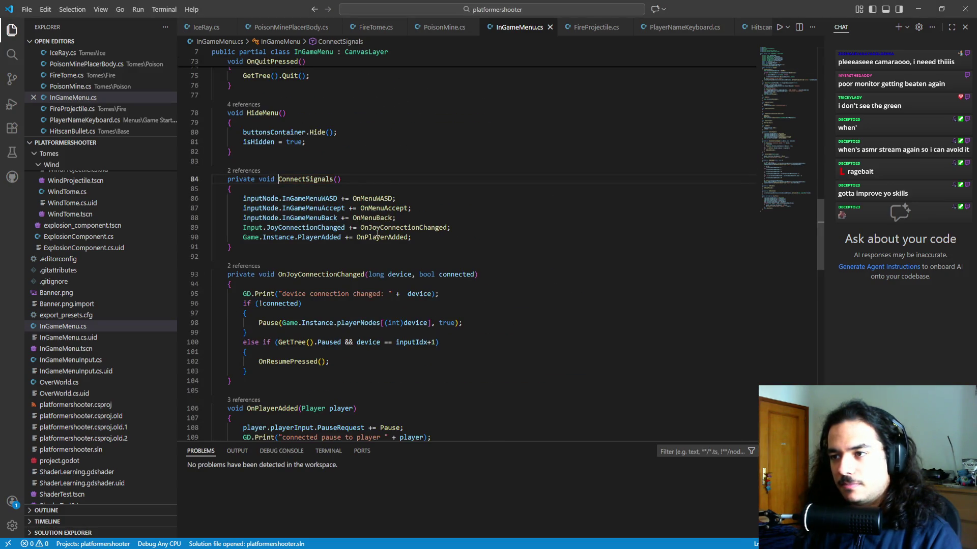
ctrl+click(307, 227)
key(alt+Left)
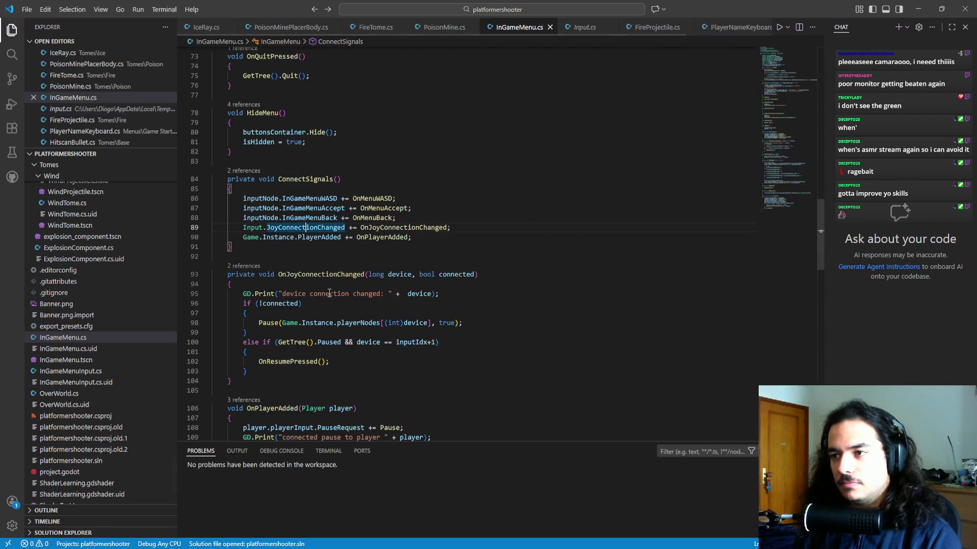
ctrl+click(401, 227)
scroll(323, 302, down, 3)
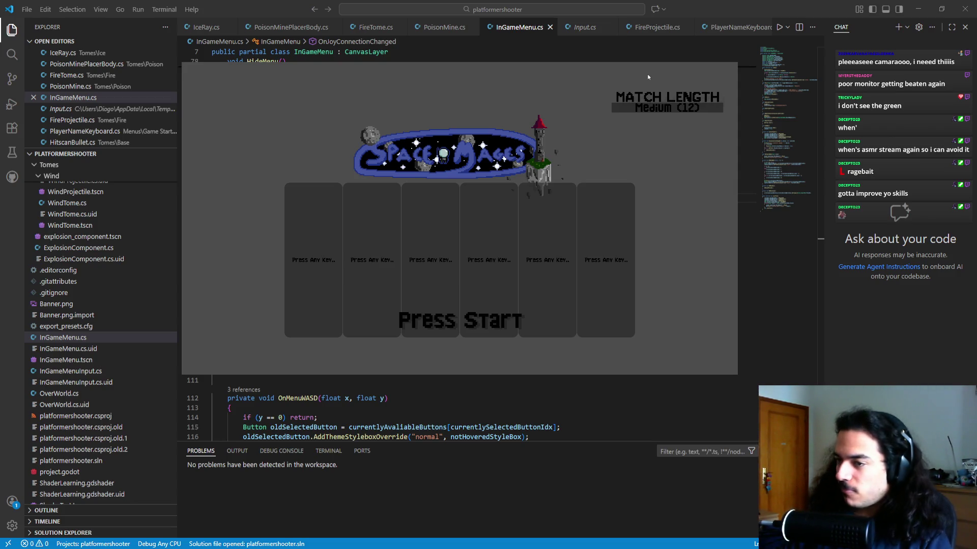
Join player one, rename them KEY and mark them ready.
key(space)
key(s)
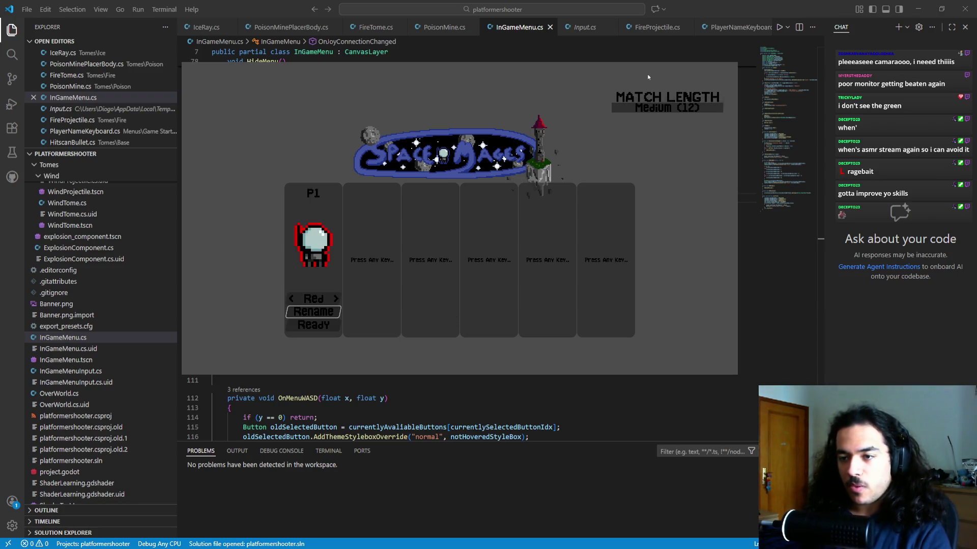
key(space)
key(space)
key(w)
key(w)
key(space)
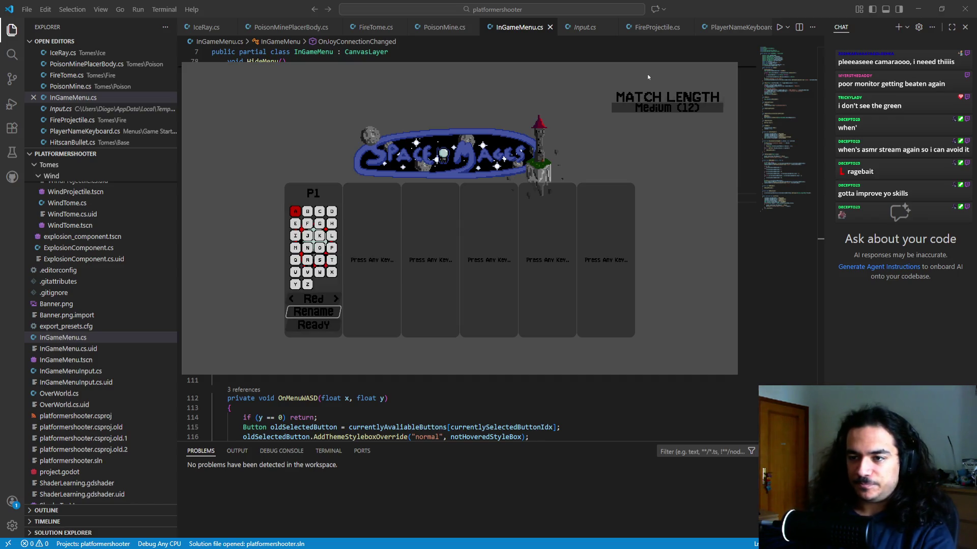
key(d)
key(d)
key(d)
key(s)
key(s)
key(s)
key(a)
key(a)
key(d)
key(w)
key(space)
key(a)
key(a)
key(w)
key(space)
key(s)
key(s)
key(s)
key(w)
key(s)
key(s)
key(s)
key(space)
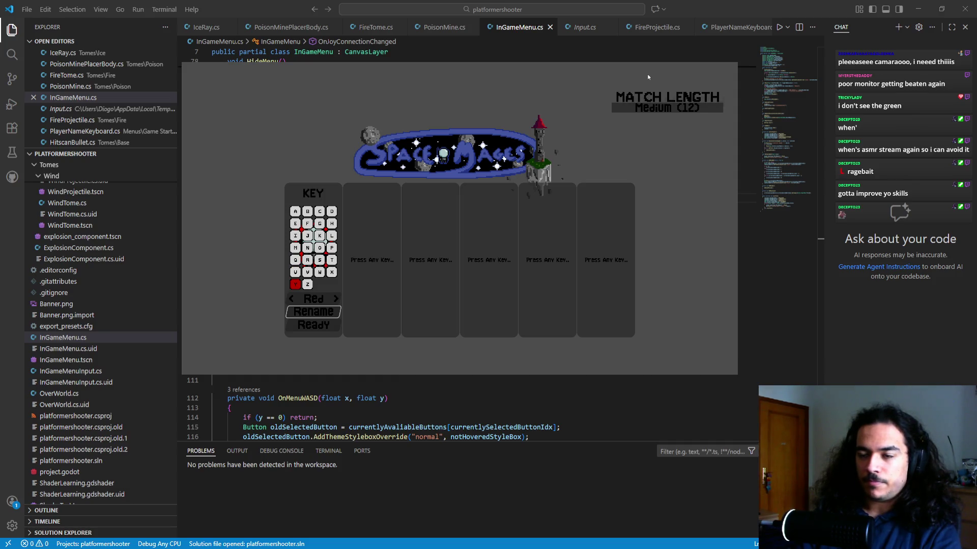
key(s)
key(s)
key(space)
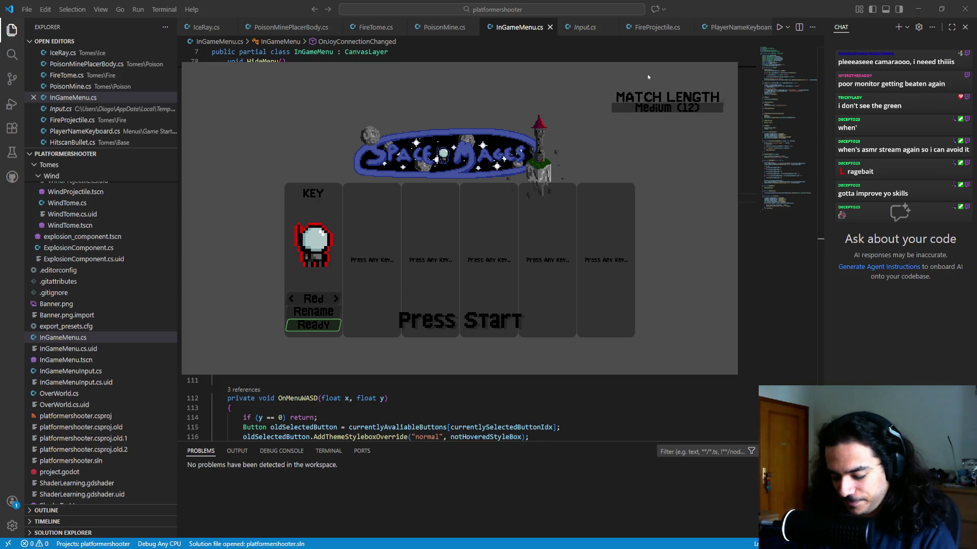
Join a second player, rename them CONB and mark them ready.
key(Return)
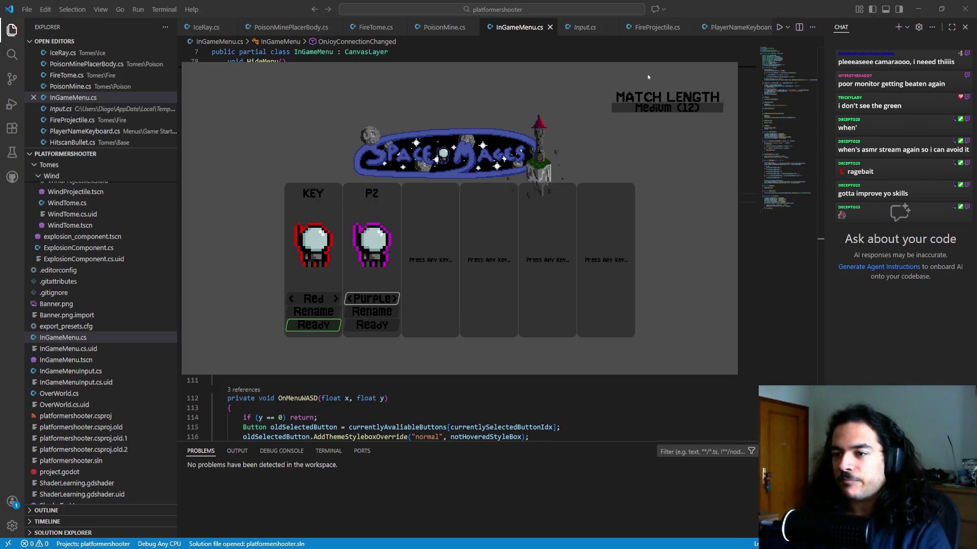
key(Return)
key(Right)
key(Right)
key(Return)
key(Left)
key(Right)
key(Down)
key(Down)
key(Down)
key(Down)
key(Up)
key(Return)
key(Down)
key(Left)
key(Up)
key(Return)
key(Down)
key(Down)
key(Up)
key(Up)
key(Up)
key(Return)
key(Down)
key(Down)
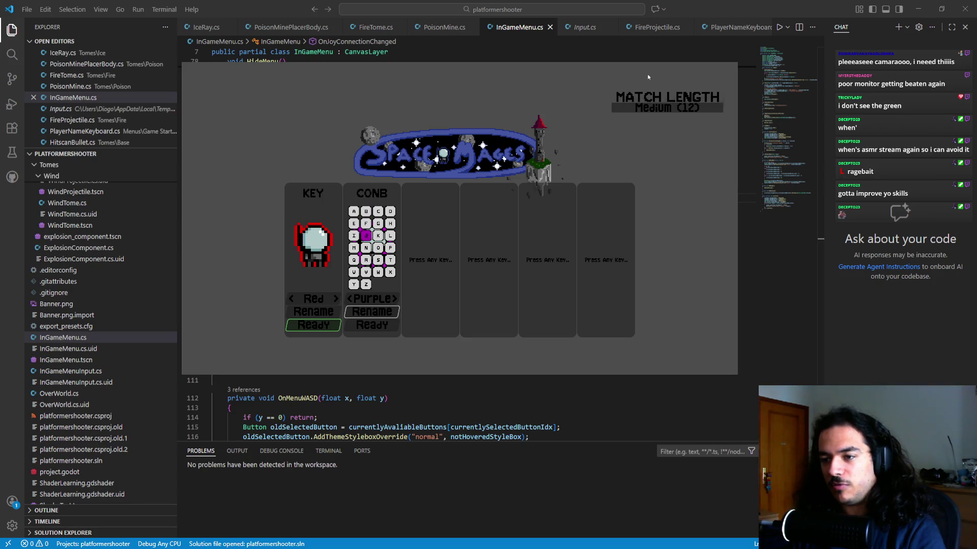
key(Down)
key(Escape)
key(Down)
key(Return)
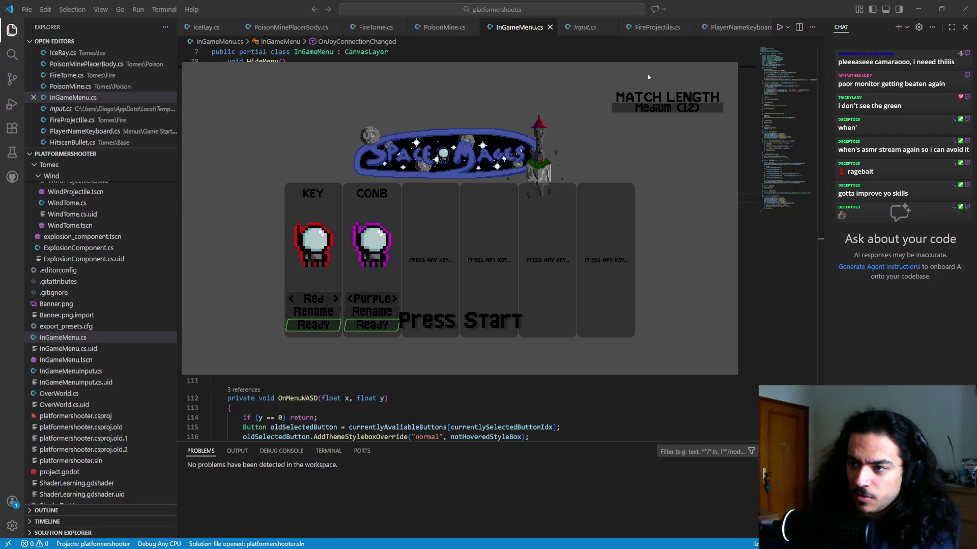
Join the blue third player, rename them CONG, ready up and press Start.
key(Return)
key(Down)
key(Return)
key(Right)
key(Right)
key(Return)
key(Down)
key(Down)
key(Down)
key(Return)
key(Down)
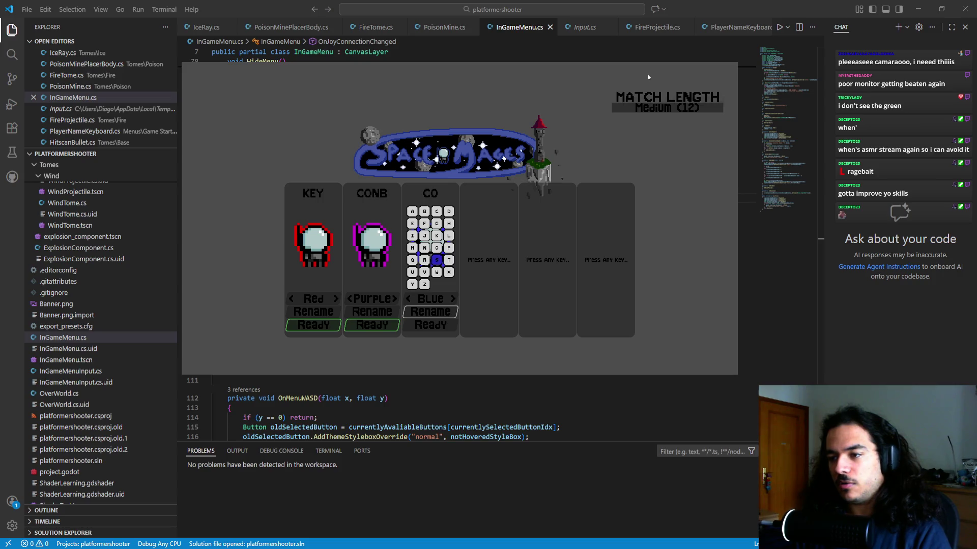
key(Up)
key(Left)
key(Return)
key(Up)
key(Up)
key(Right)
key(Return)
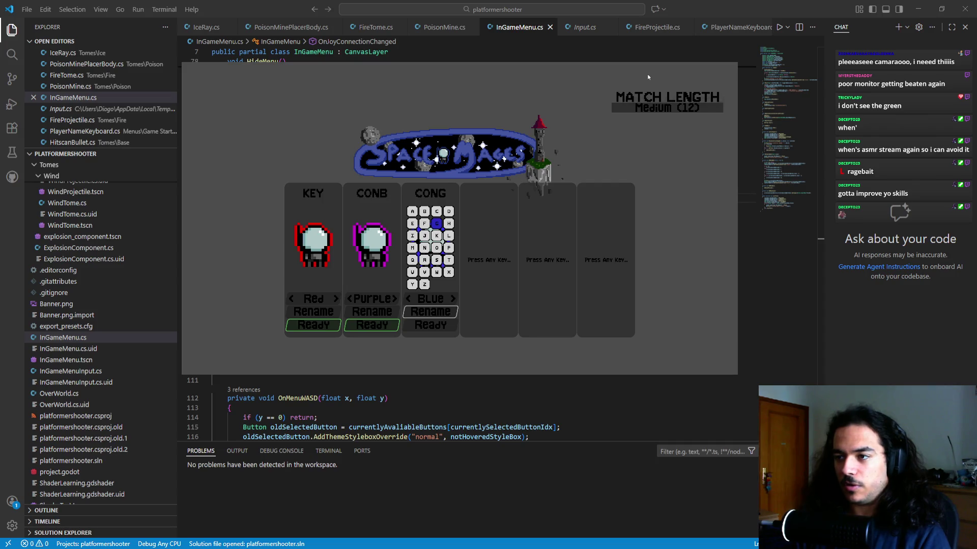
key(Escape)
key(Down)
key(Return)
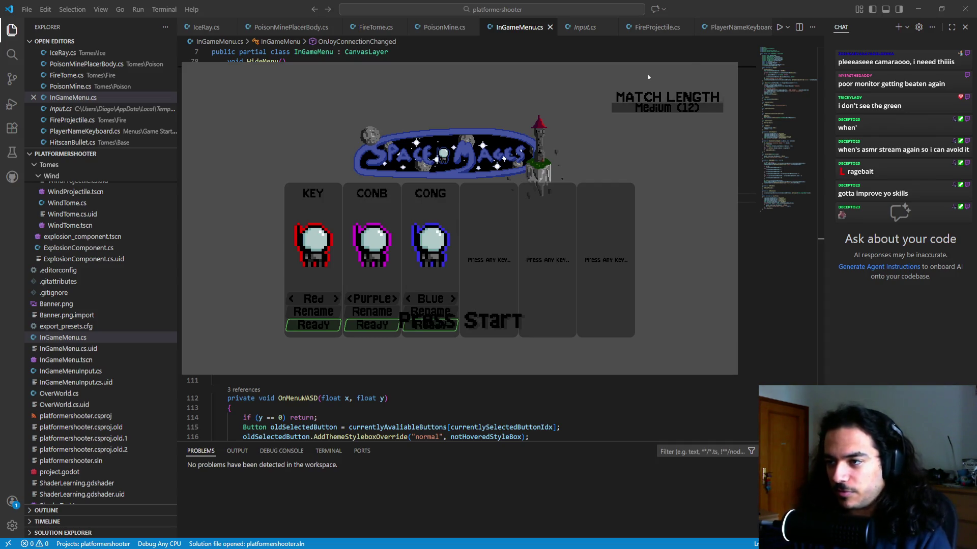
key(Return)
key(Return)
key(Return)
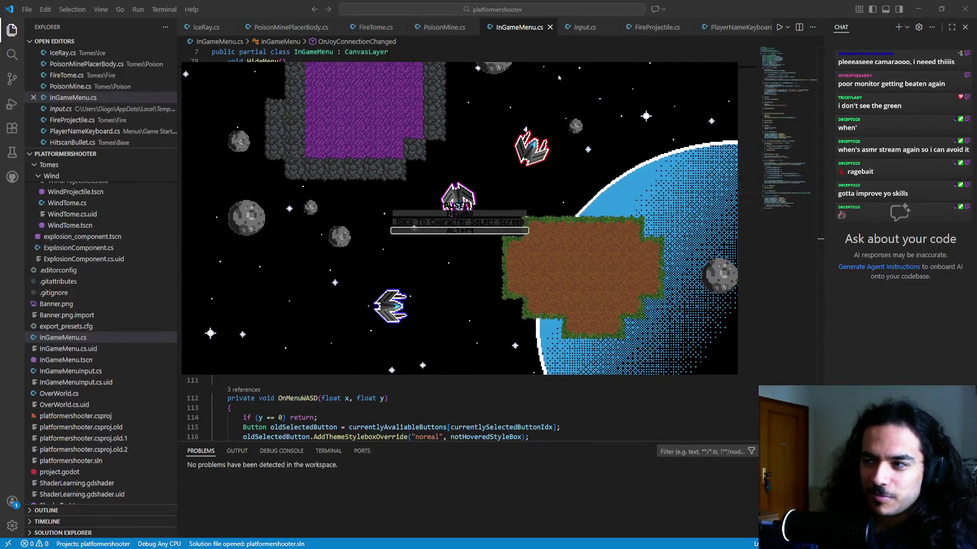
Leave the match for character select and rejoin the red and purple players.
key(Up)
key(Return)
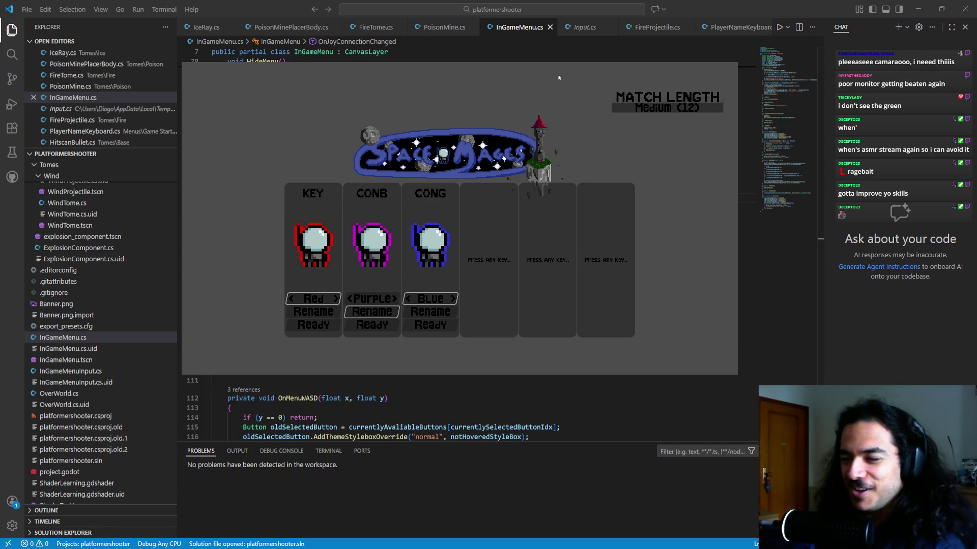
key(Escape)
key(Return)
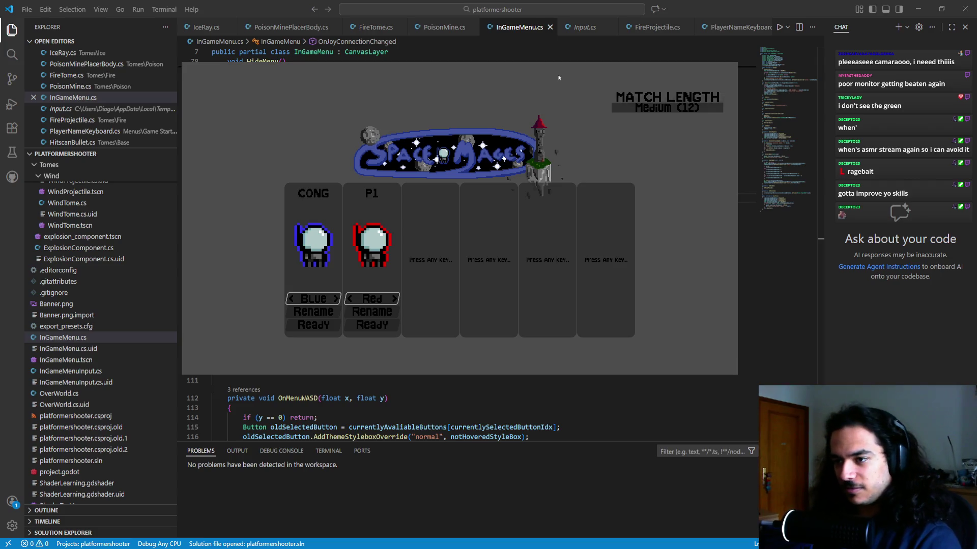
key(space)
Rename the purple player CONB and mark them ready.
key(s)
key(space)
key(d)
key(d)
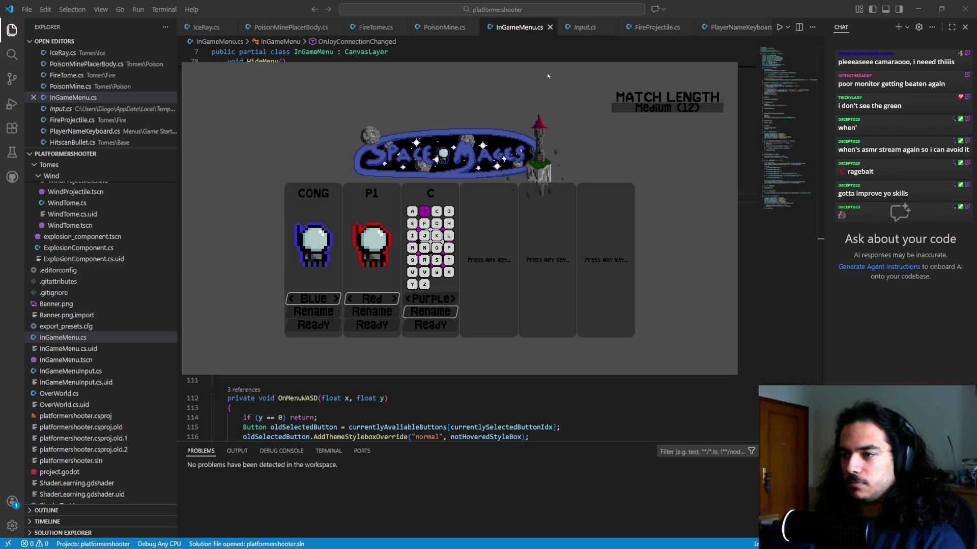
key(s)
key(d)
key(space)
key(a)
key(space)
key(s)
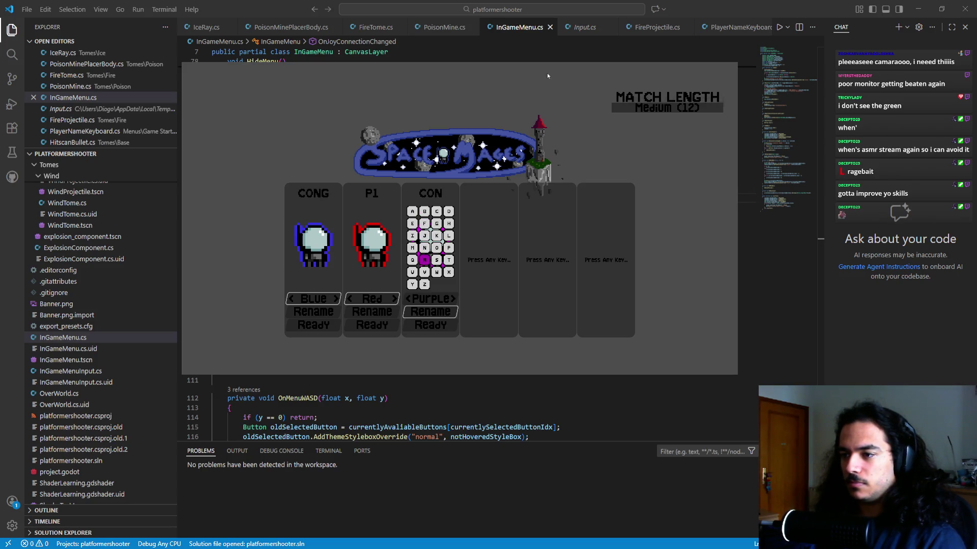
key(Return)
key(s)
key(space)
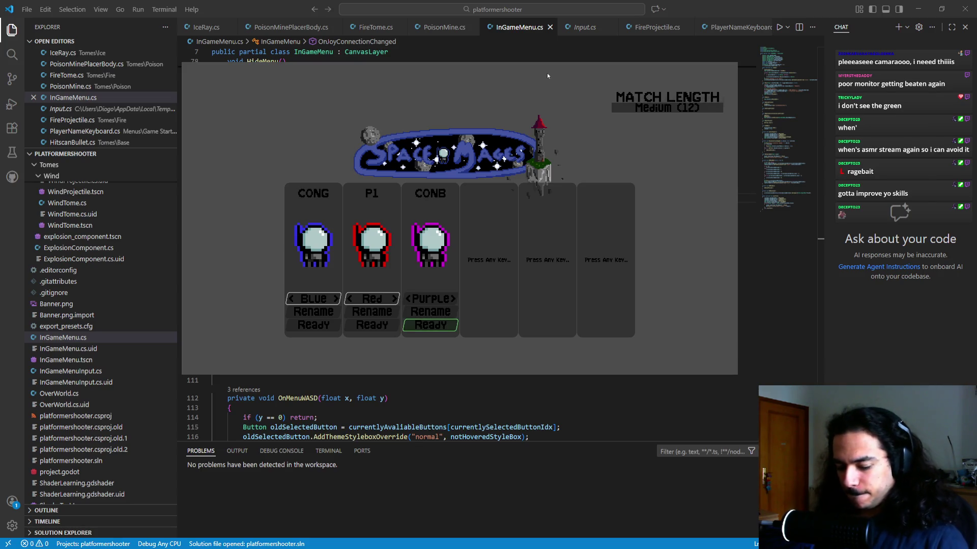
Rename the red player KEY and ready them.
key(s)
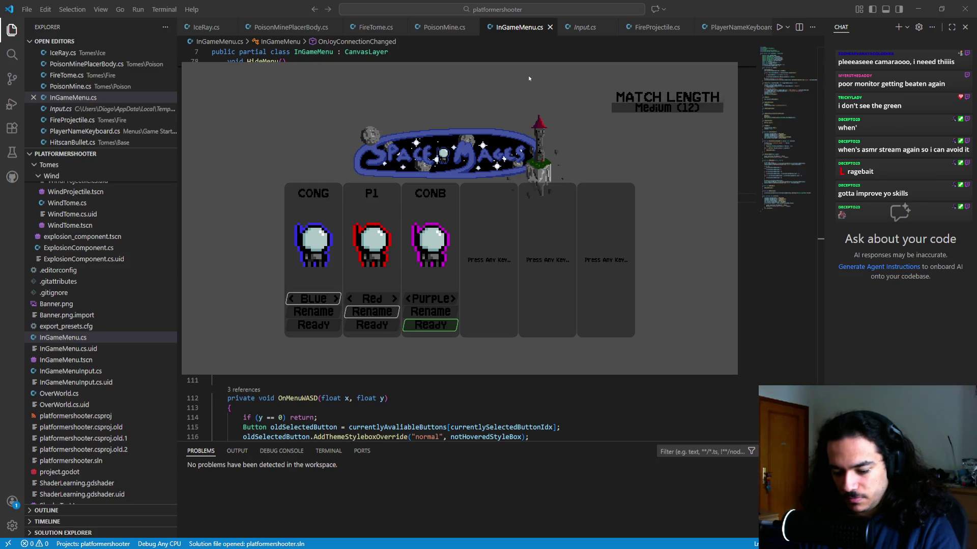
key(Return)
key(d)
key(d)
key(a)
key(a)
key(w)
key(Return)
key(s)
key(s)
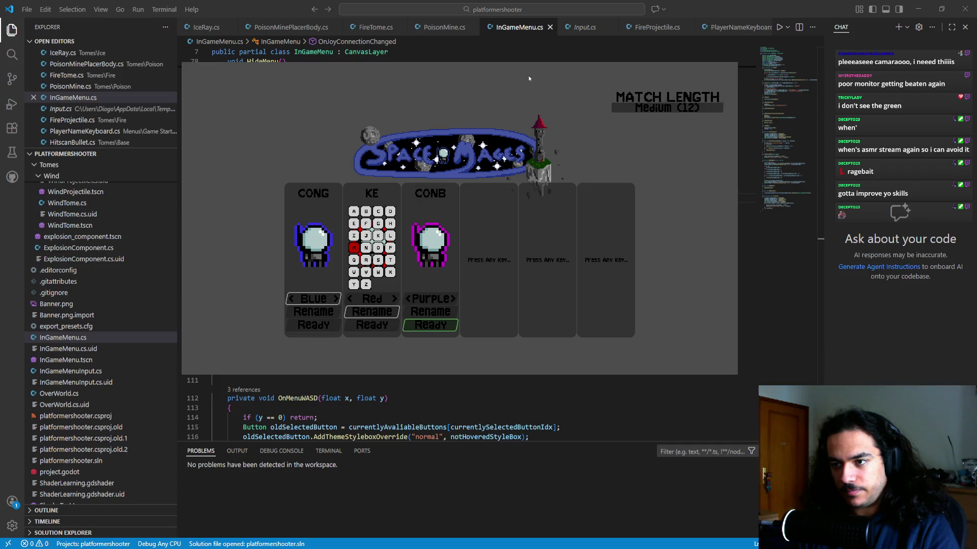
key(s)
key(s)
key(s)
key(Return)
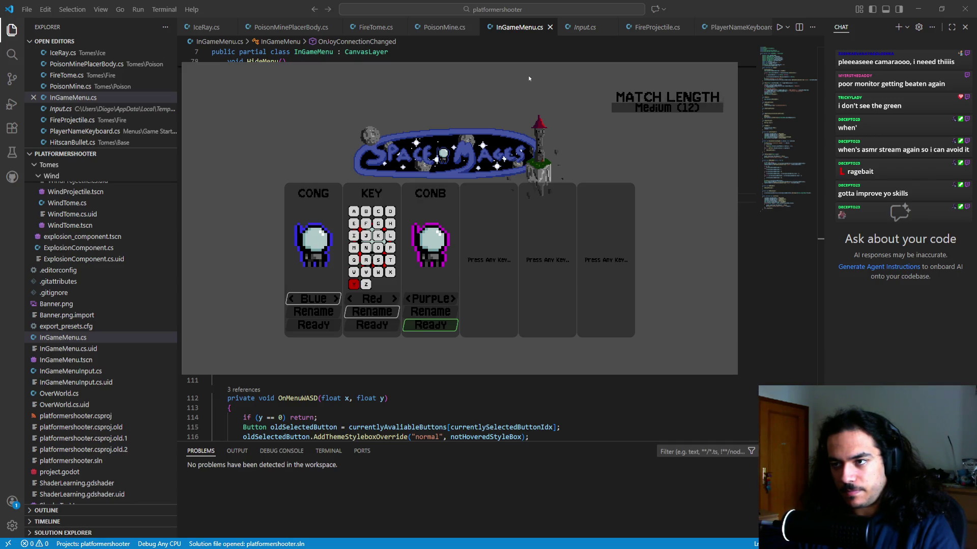
key(Escape)
key(s)
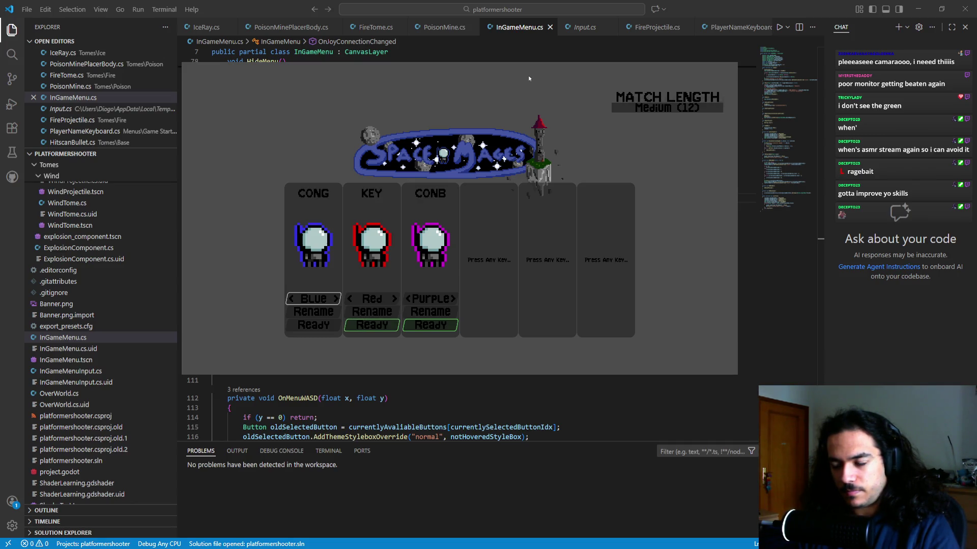
Keep the blue player's name CONG, ready them and open map selection.
key(Down)
key(Down)
key(Up)
key(Up)
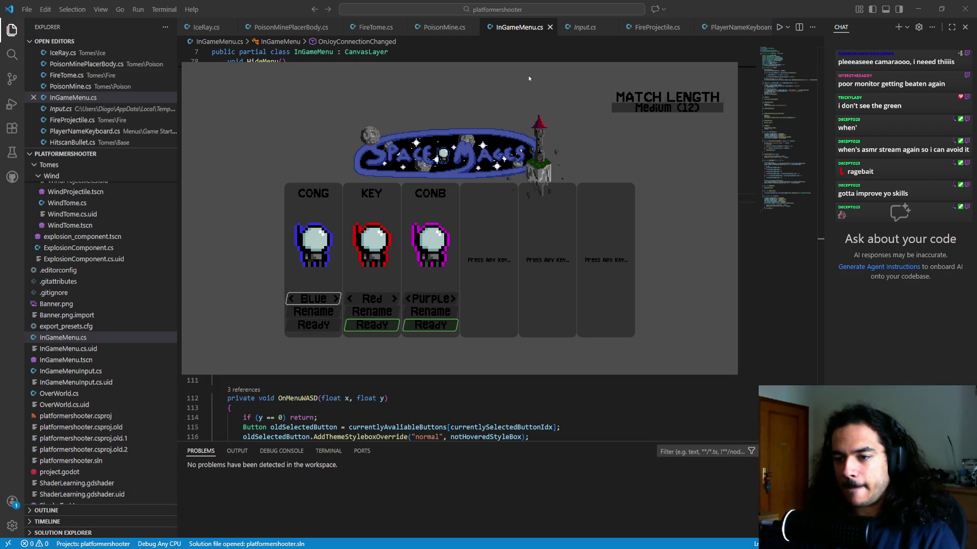
key(Down)
key(Return)
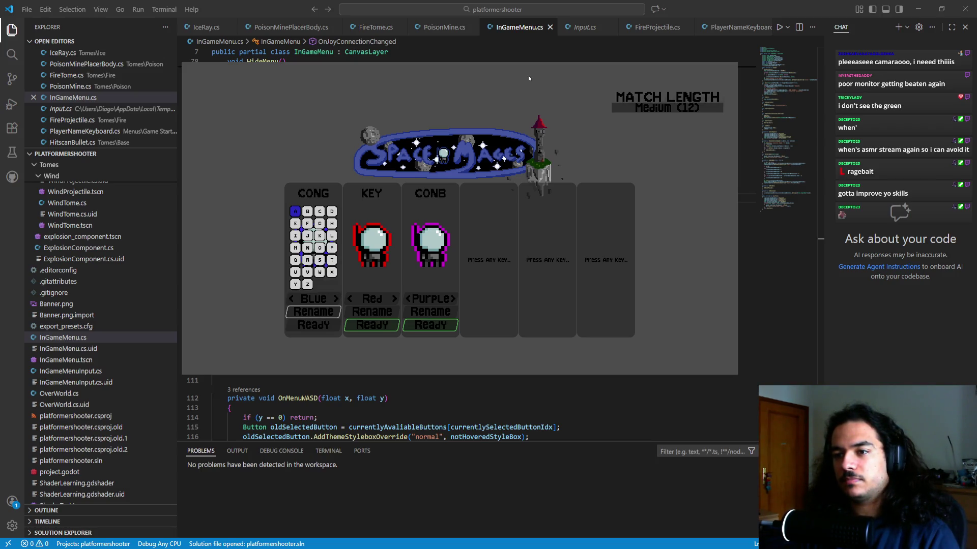
key(Escape)
key(Down)
key(Return)
key(Return)
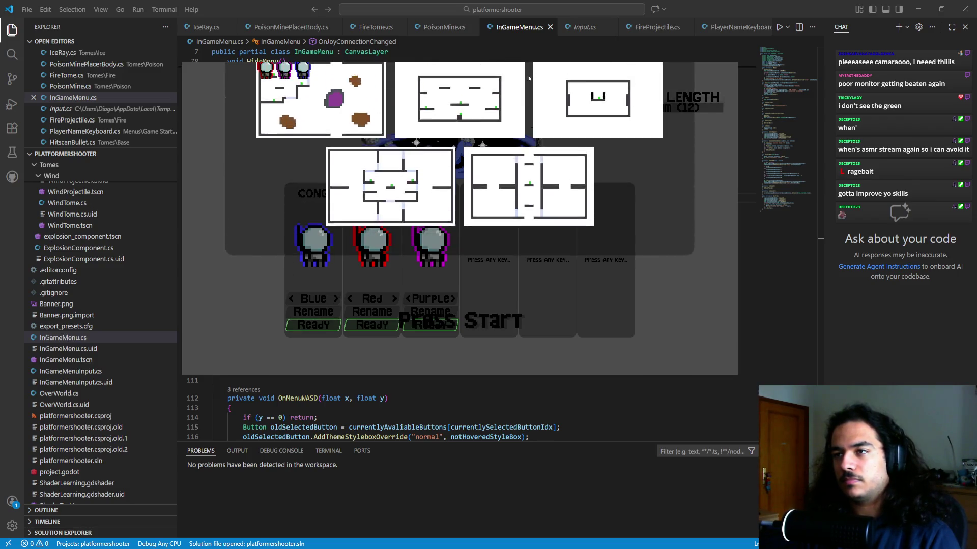
Move the blue, second and third players' votes down onto the first (planet) map.
key(Down)
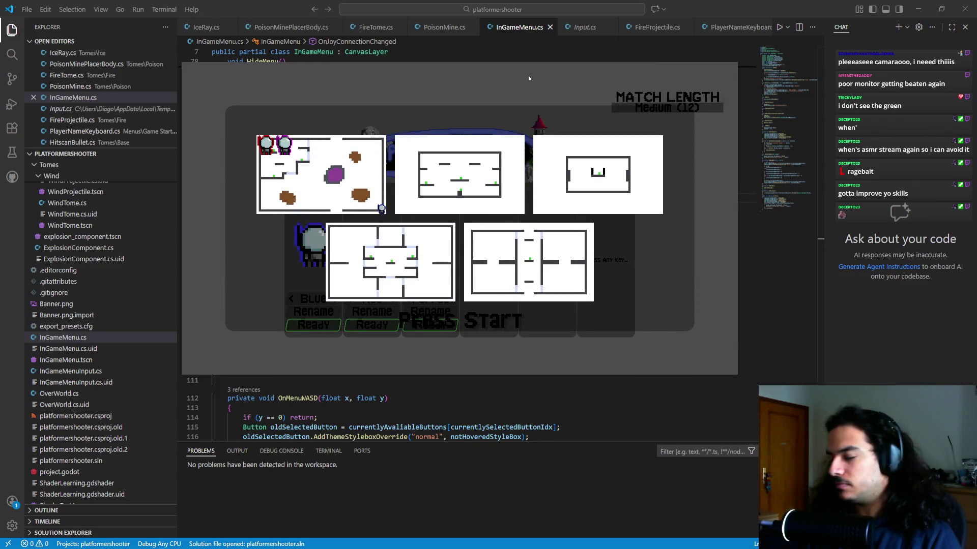
key(Down)
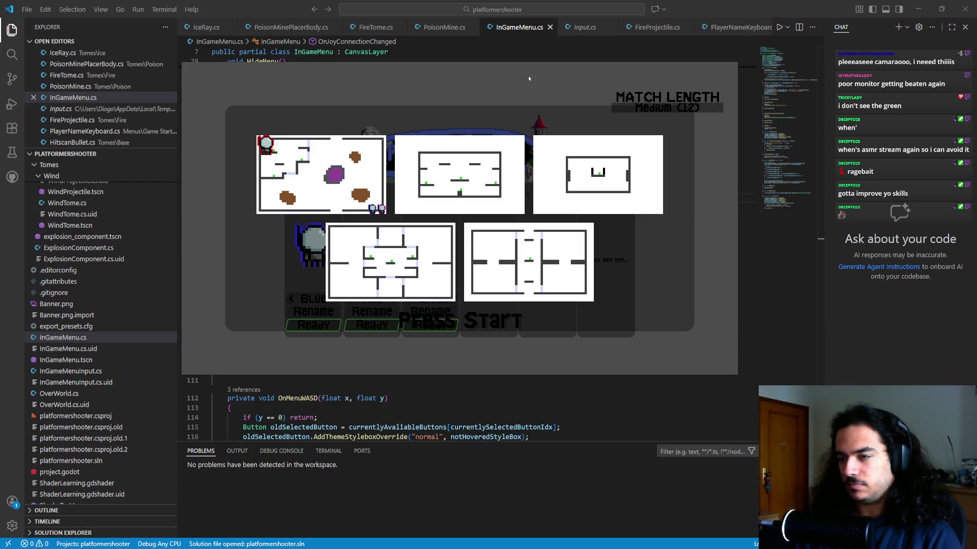
key(Down)
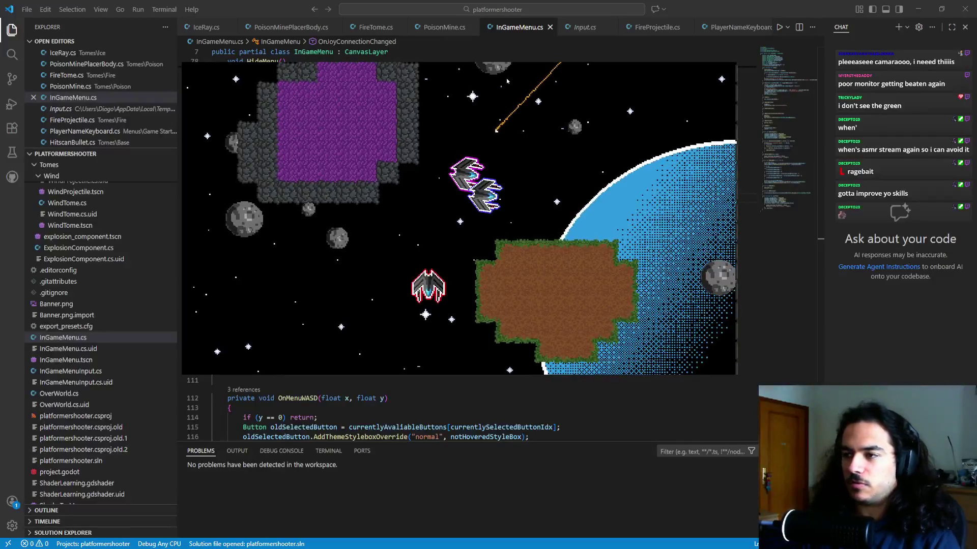
Pause and resume the planet-map match twice, leaving it paused at the end.
key(Escape)
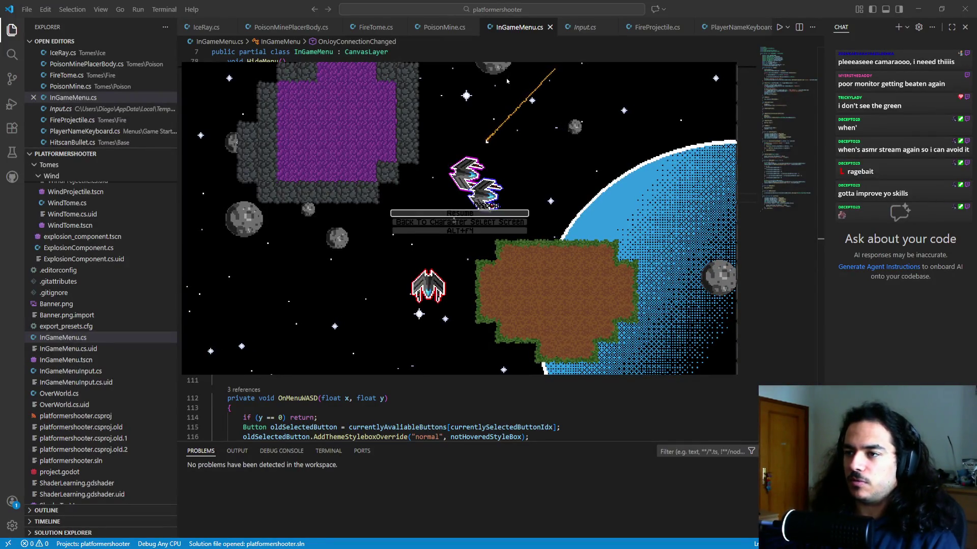
key(Escape)
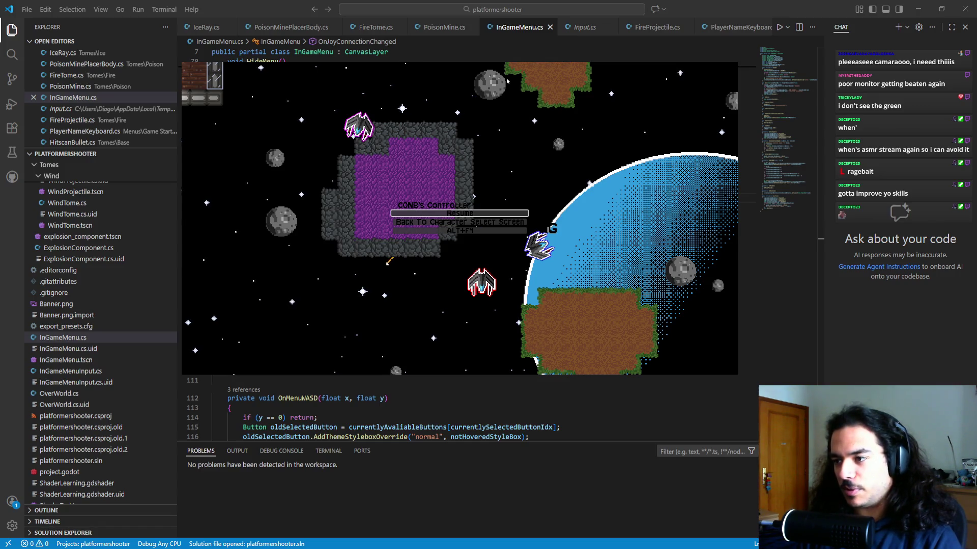
key(Escape)
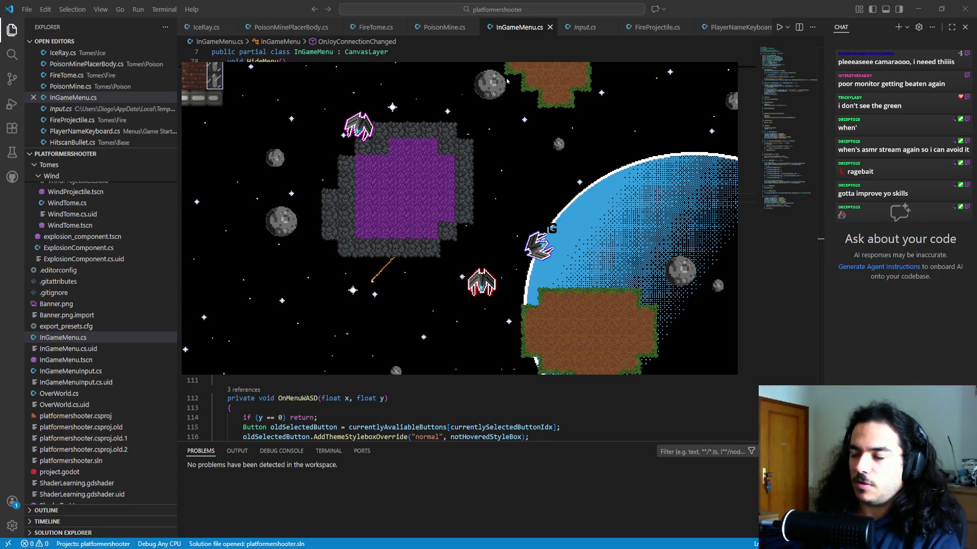
key(Escape)
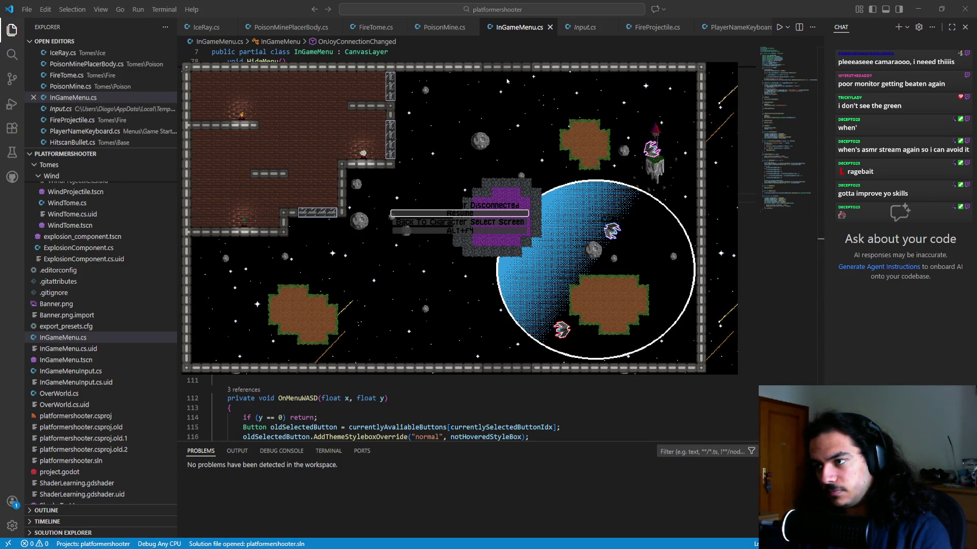
key(Return)
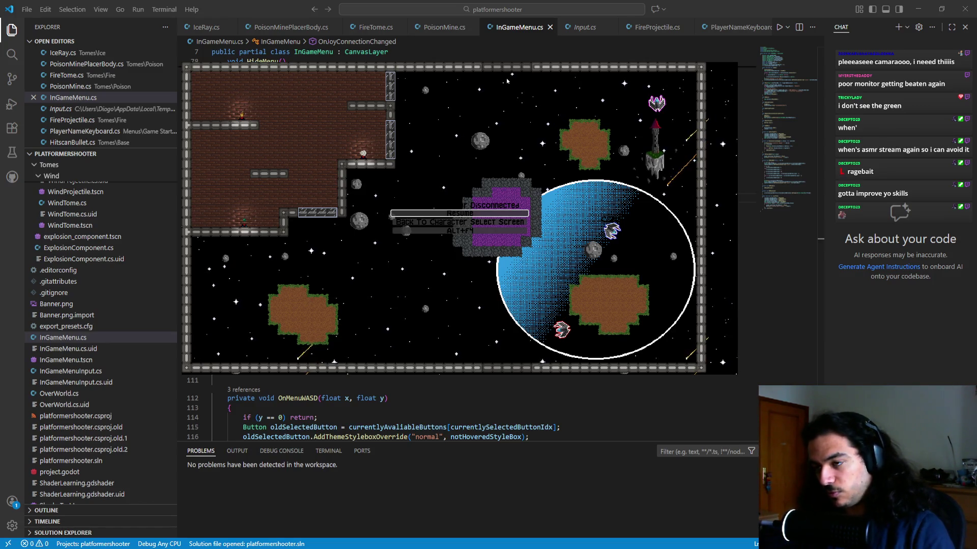
key(Down)
key(Down)
key(Up)
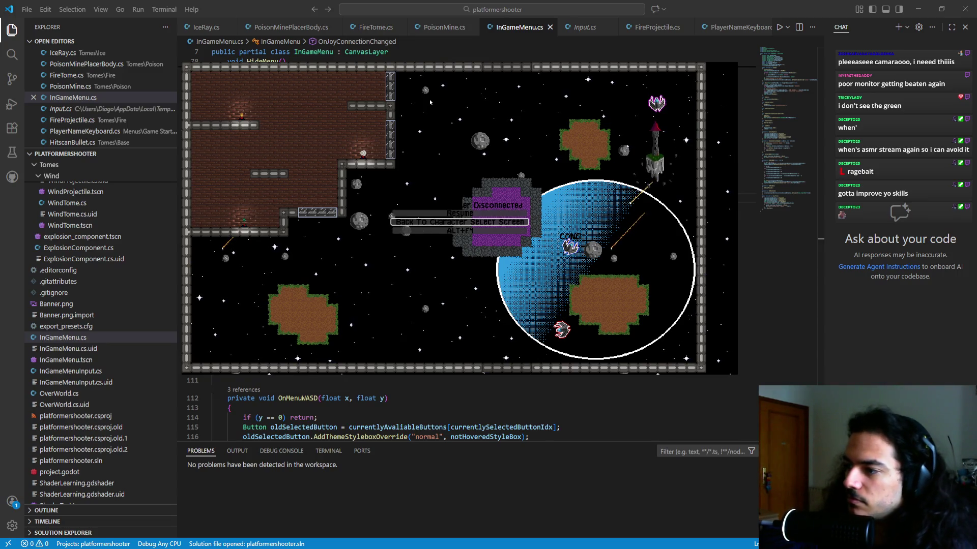
key(Down)
key(Up)
key(Down)
key(Up)
key(Up)
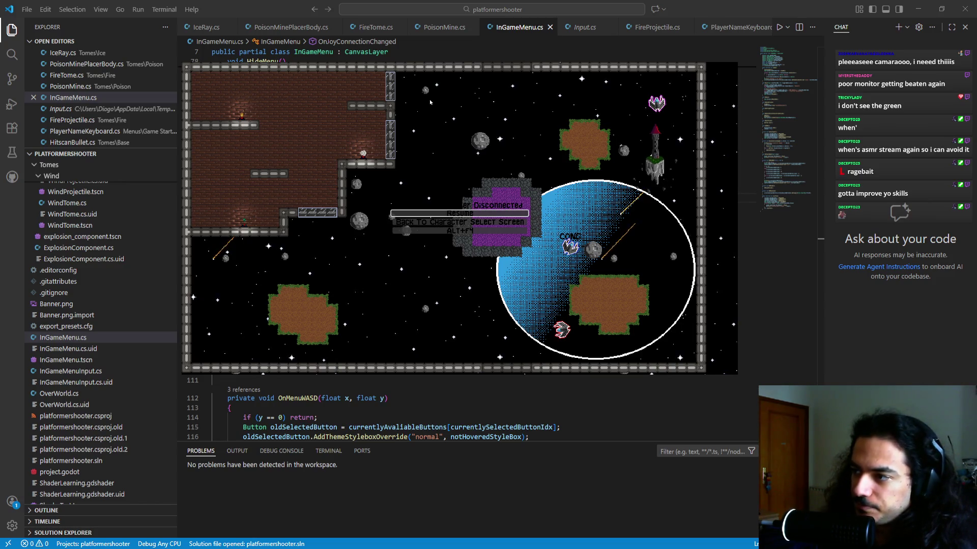